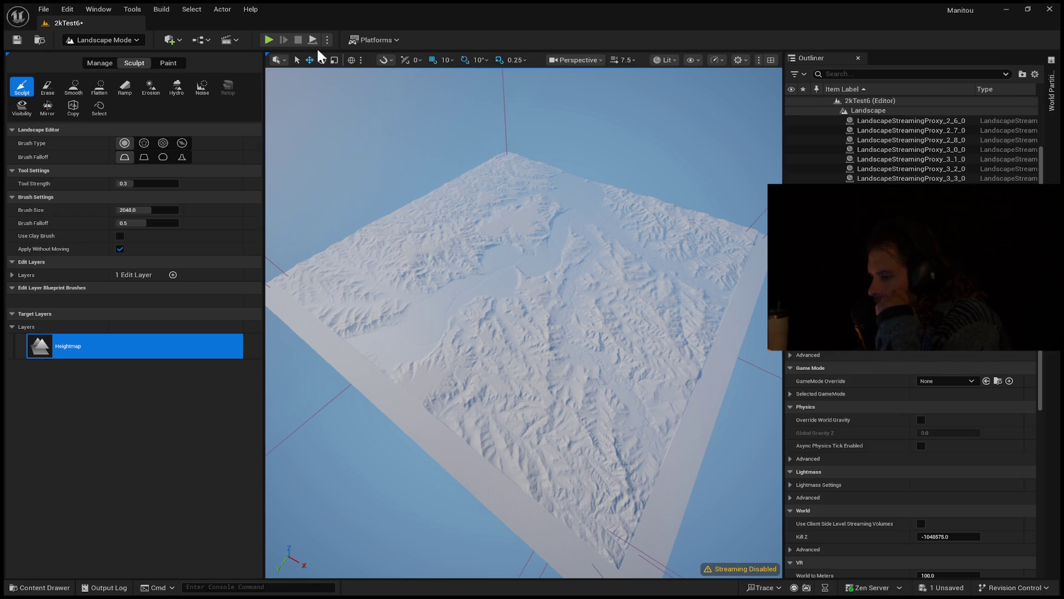
- Start a new untitled level from the File menu with the Empty Open World template
click(43, 9)
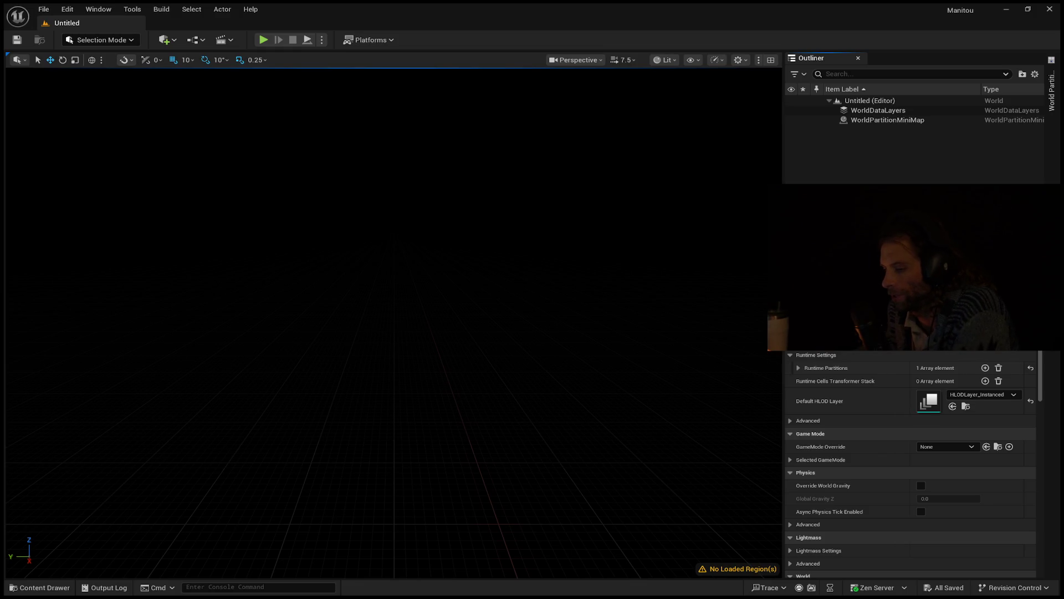
- Add a default sky, fog and lighting setup via the Env. Light Mixer, then enter Landscape Mode
click(98, 9)
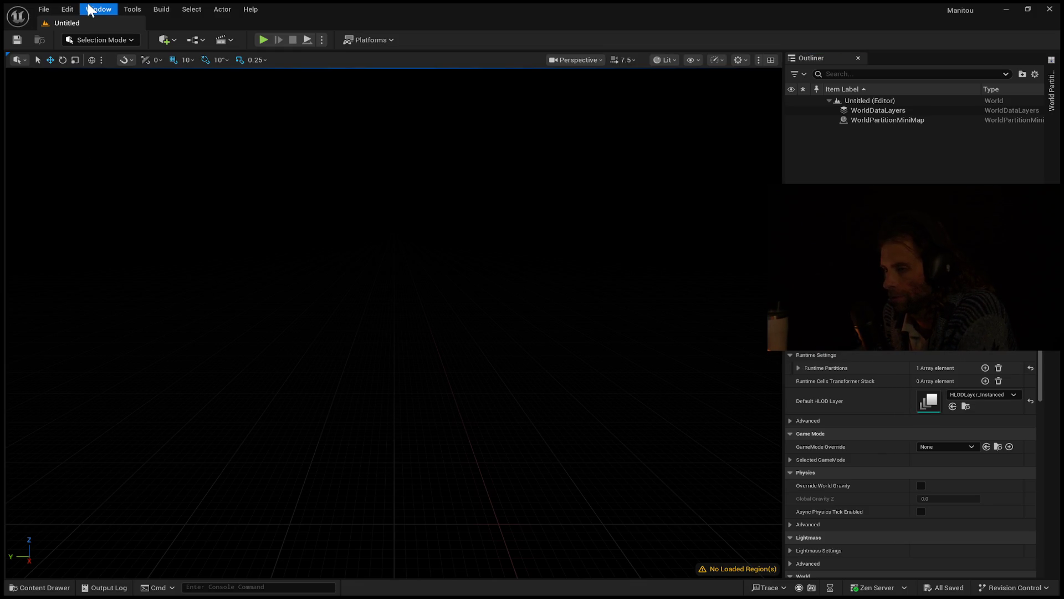
click(133, 142)
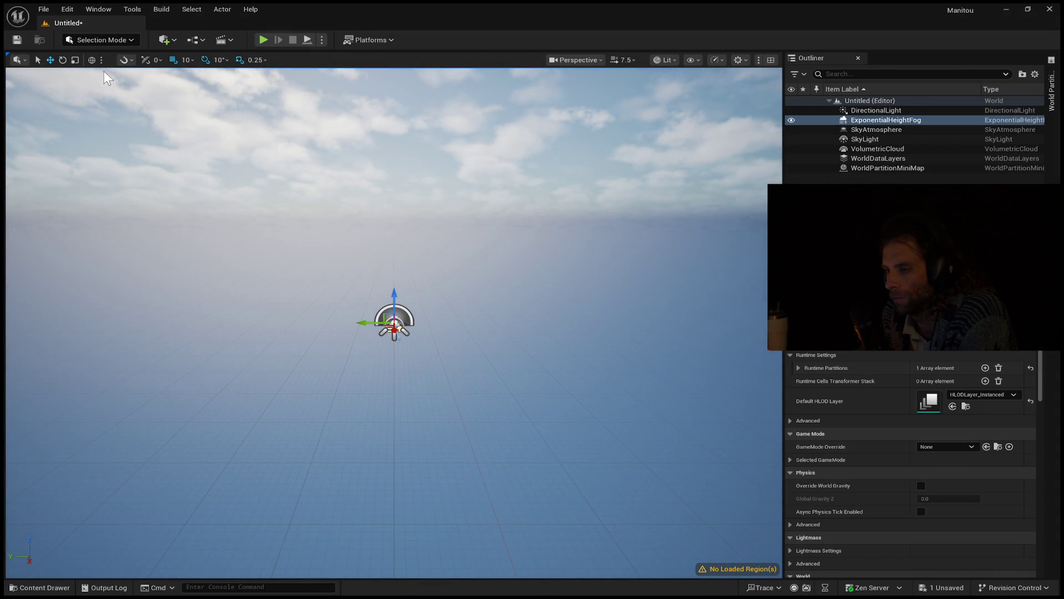
key(shift+2)
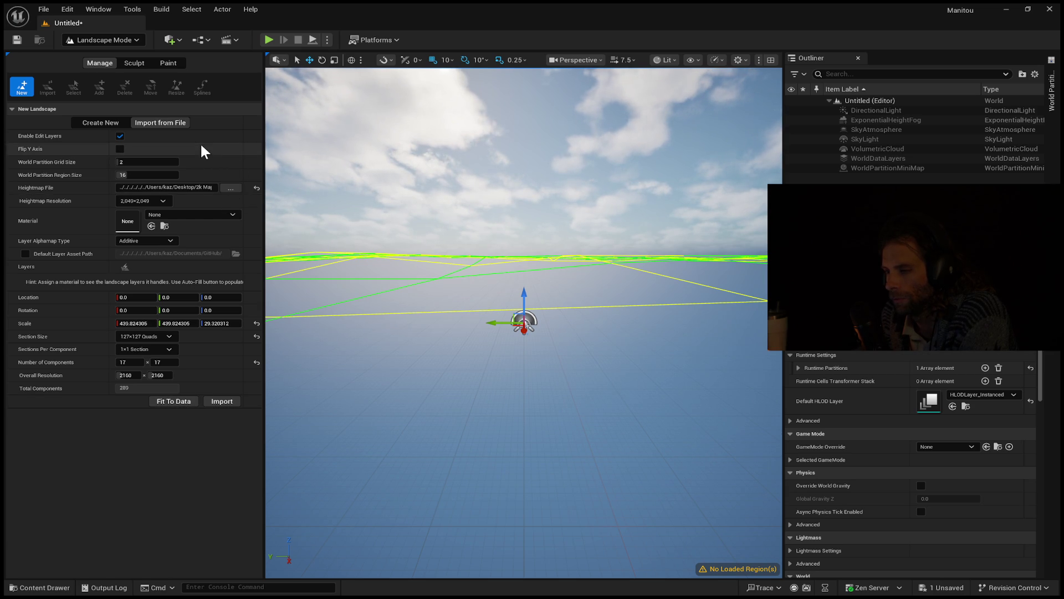
- Reset component count, section size and heightmap file, then undo to restore the heightmap import settings
click(256, 362)
click(257, 336)
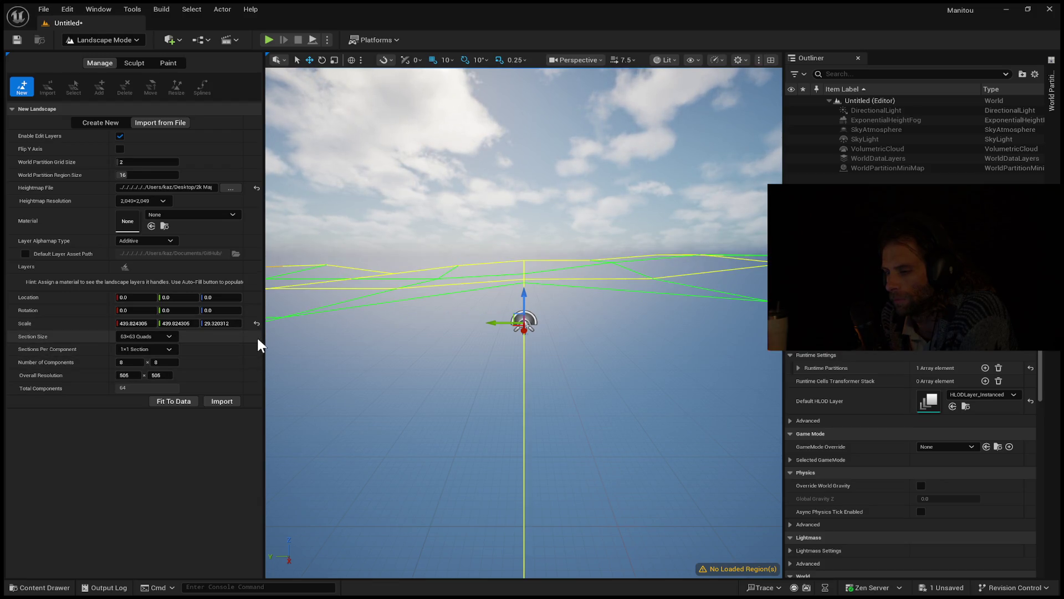
click(256, 188)
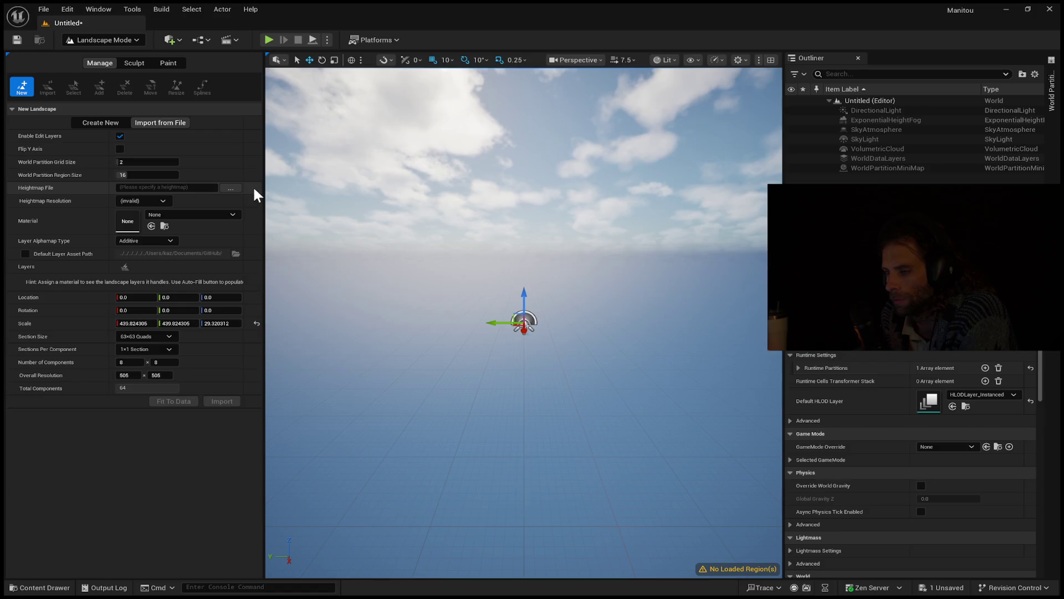
key(ctrl+z)
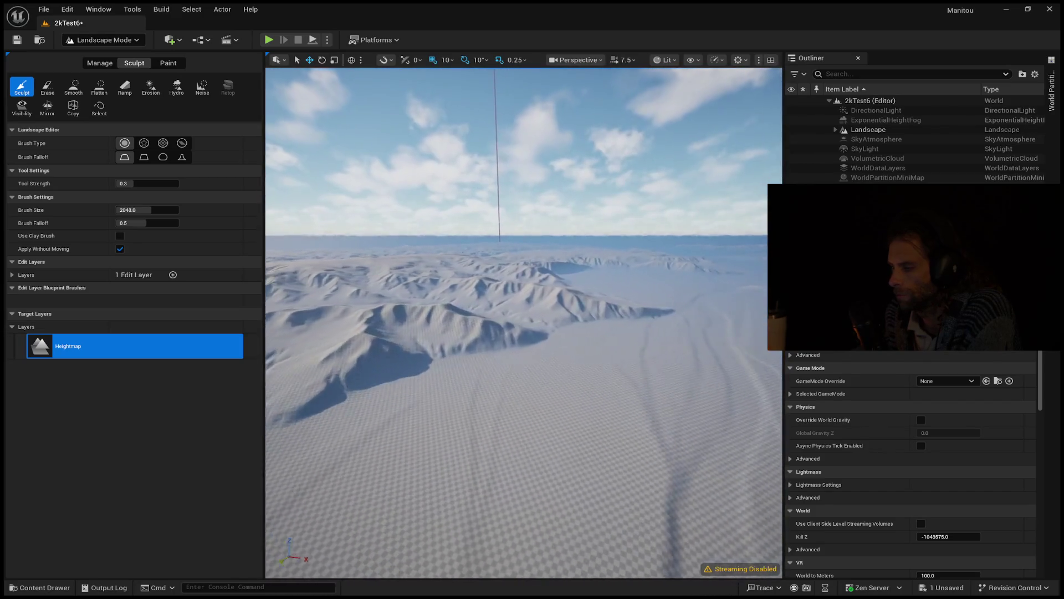
key(alt+p)
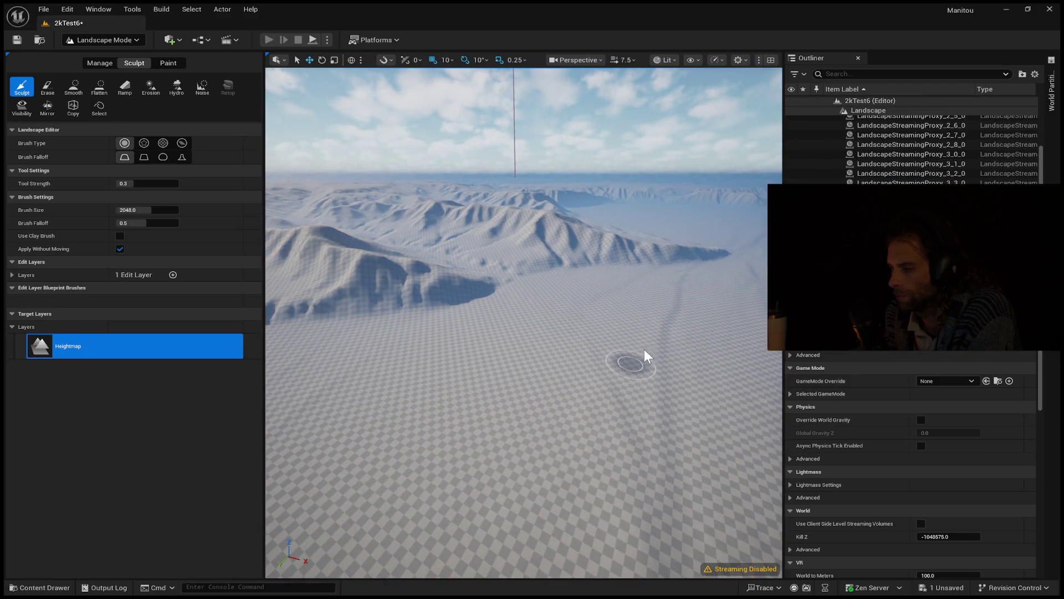
key(w)
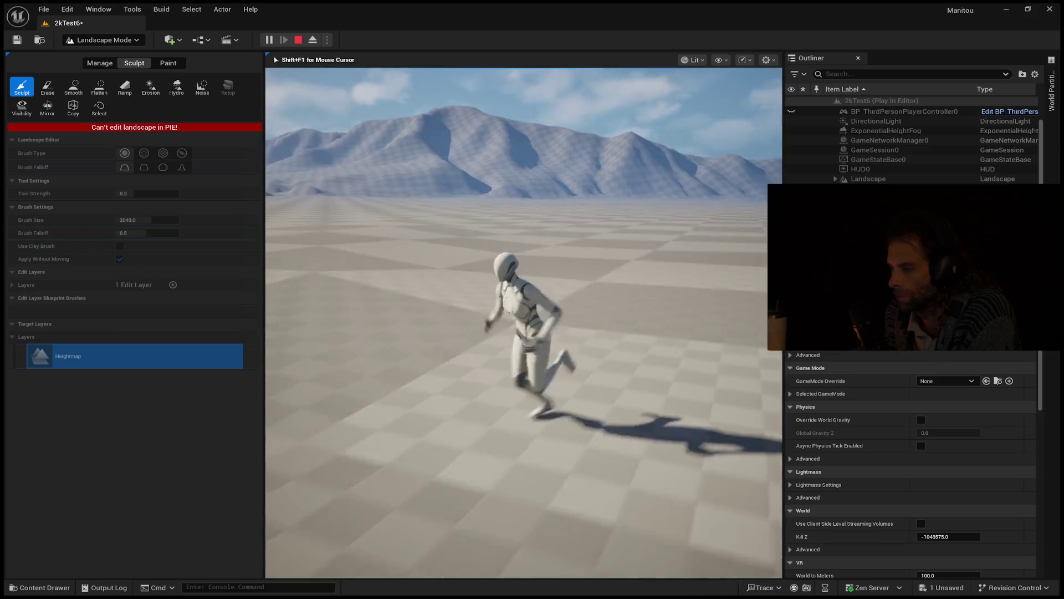
key(space)
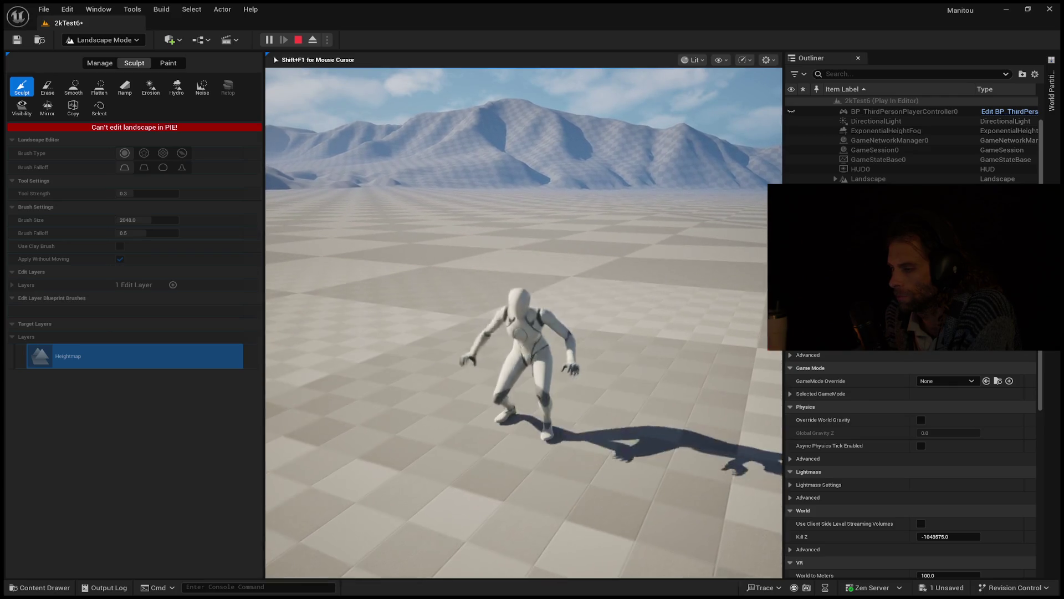
key(Escape)
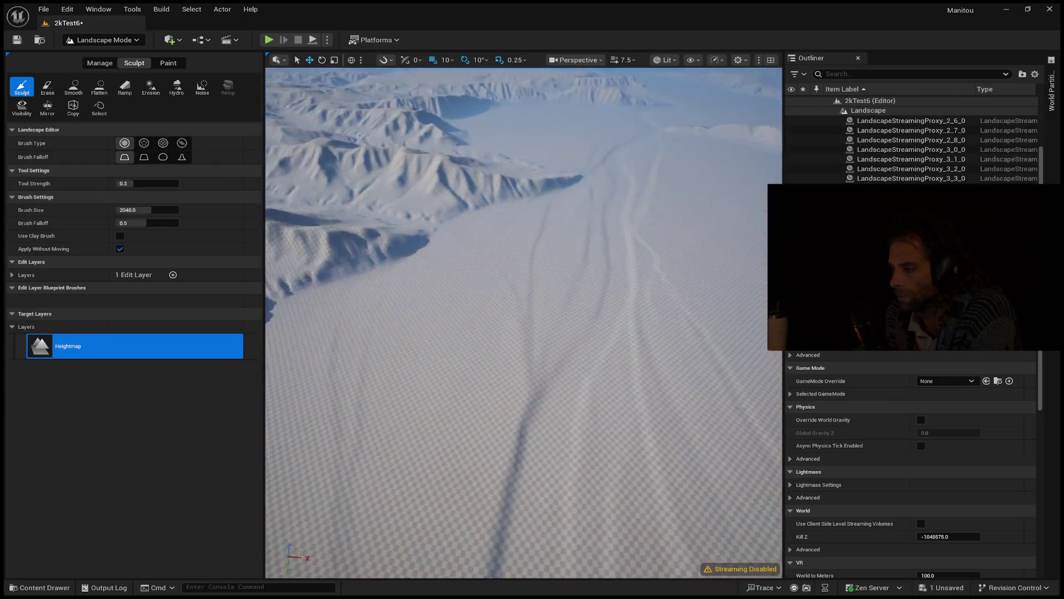
key(w)
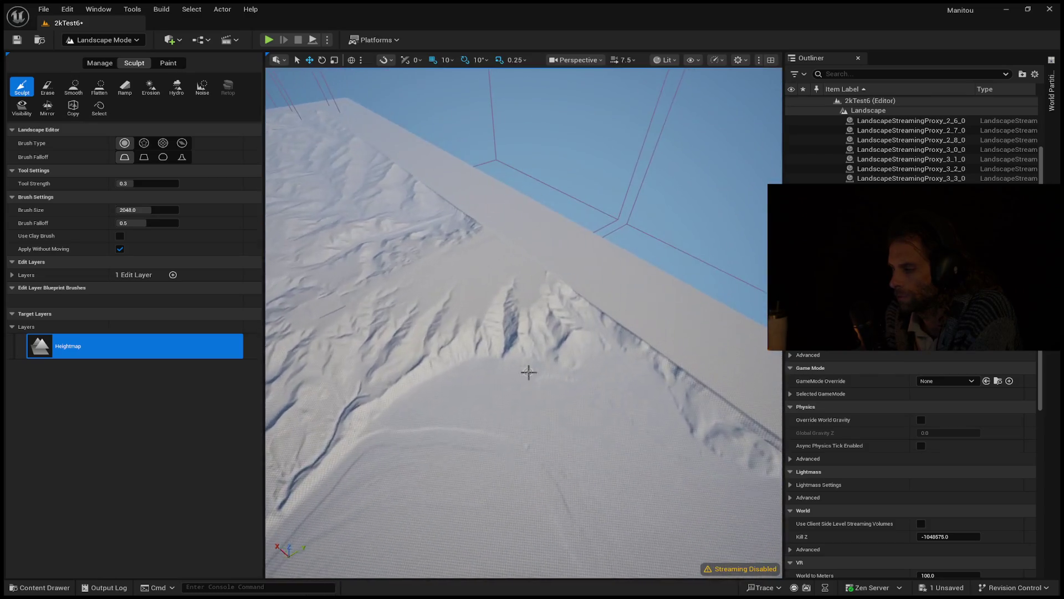
- Inspect the landscape edge in Selection Mode, deleting an edge tile and then restoring it with undo
drag(590, 316, 540, 328)
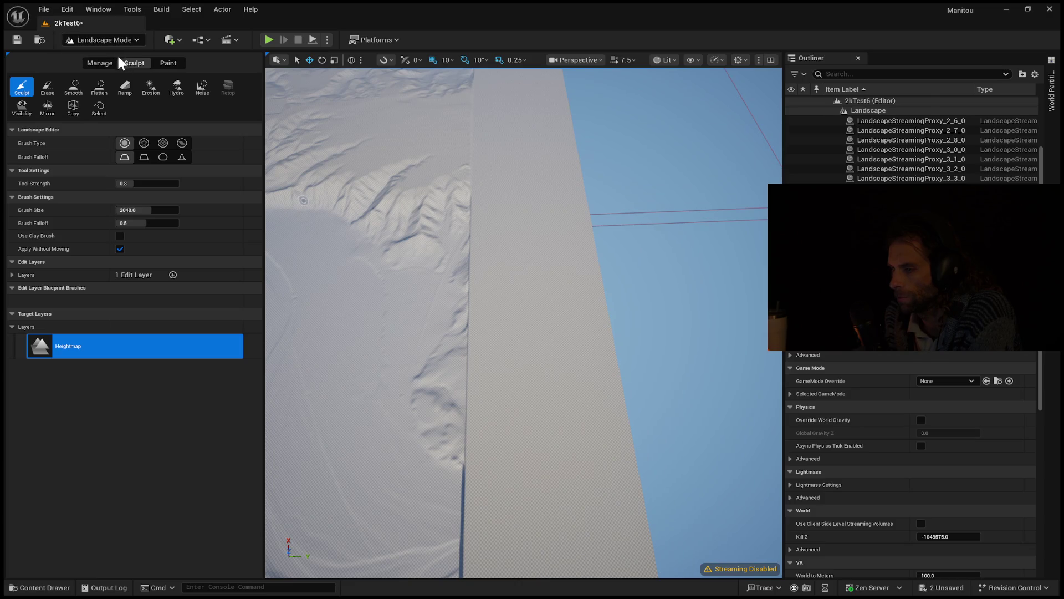
key(shift+1)
scroll(391, 301, down, 5)
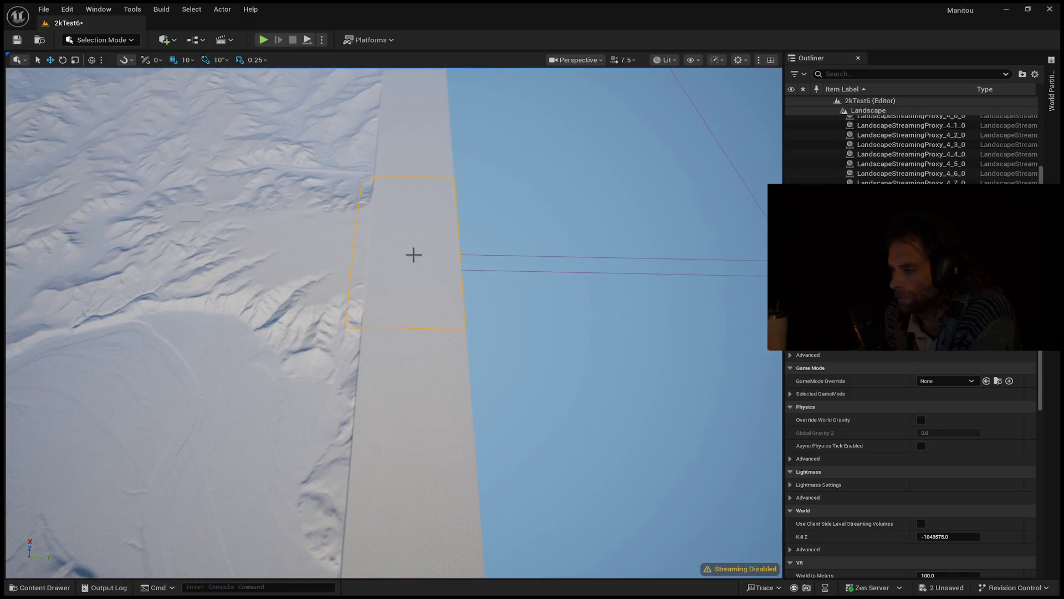
mouse_move(413, 254)
mouse_down()
mouse_move(410, 300)
mouse_move(338, 298)
mouse_up()
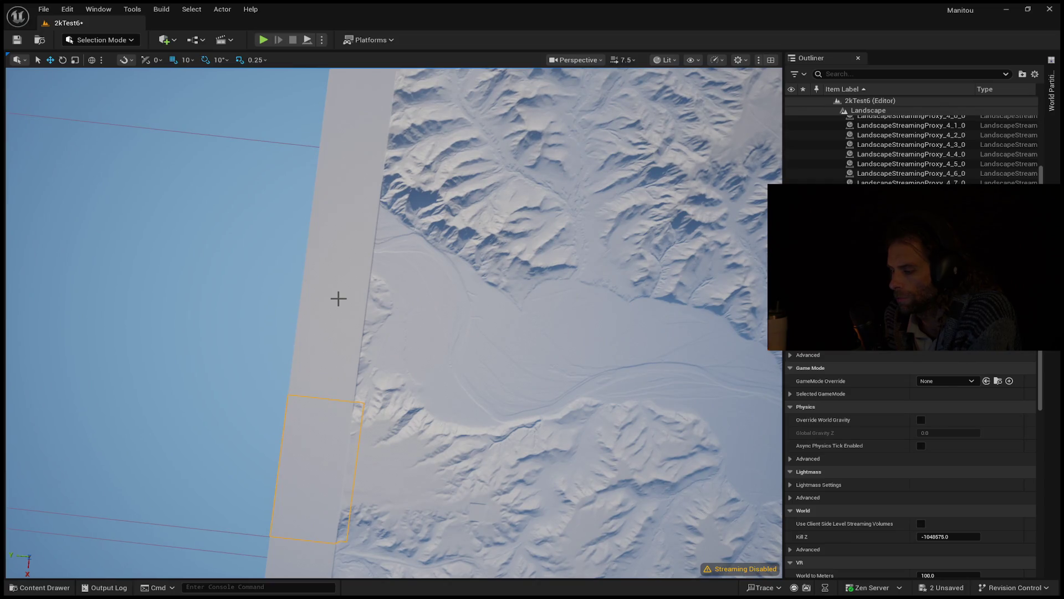
key(Delete)
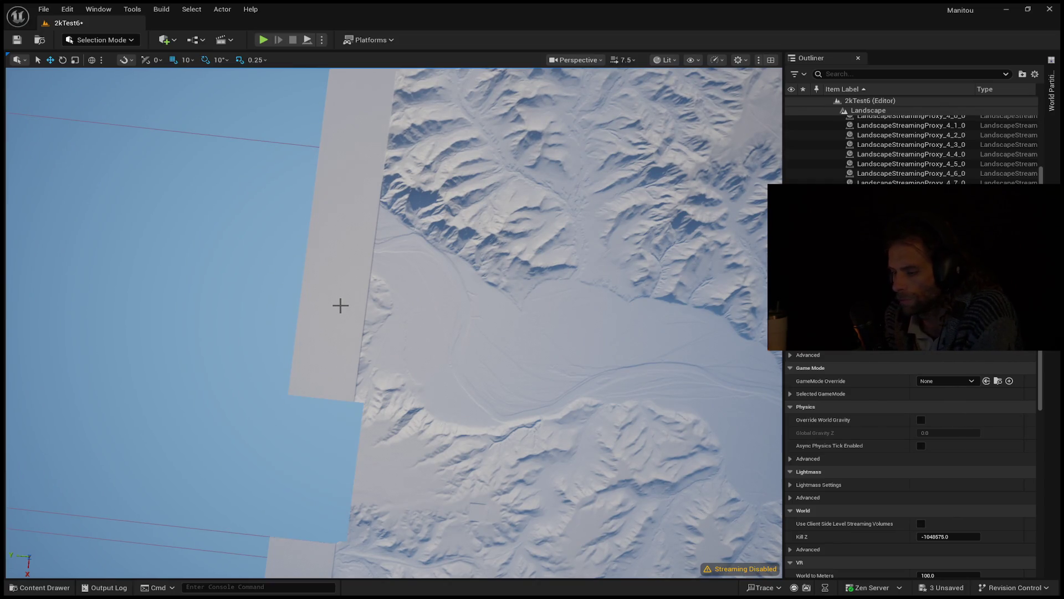
key(ctrl+z)
drag(340, 321, 334, 333)
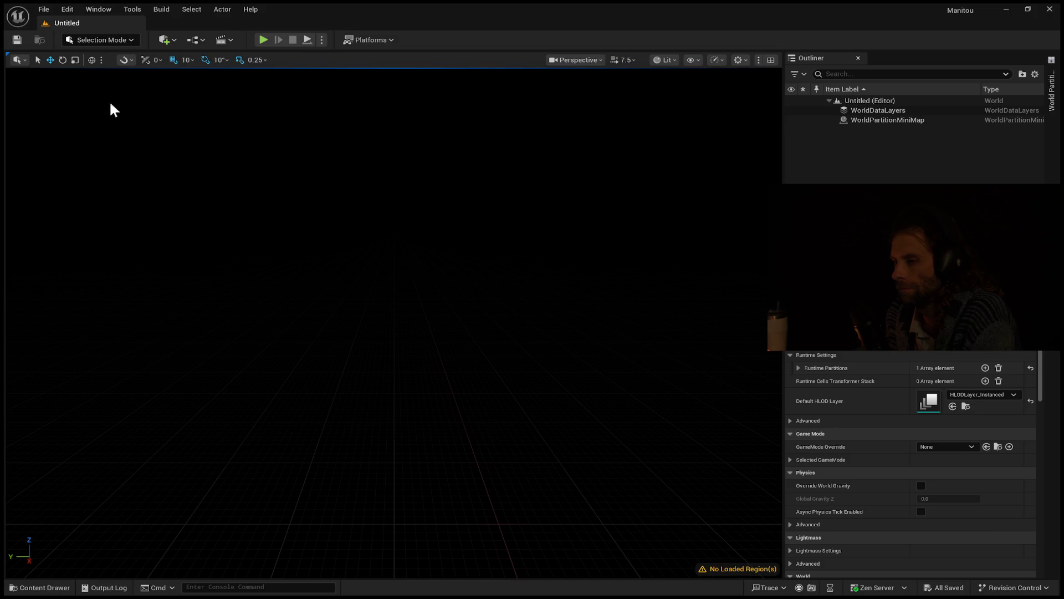
- Enter Landscape Mode and look straight down at the 17×17-component heightmap import preview
key(shift+2)
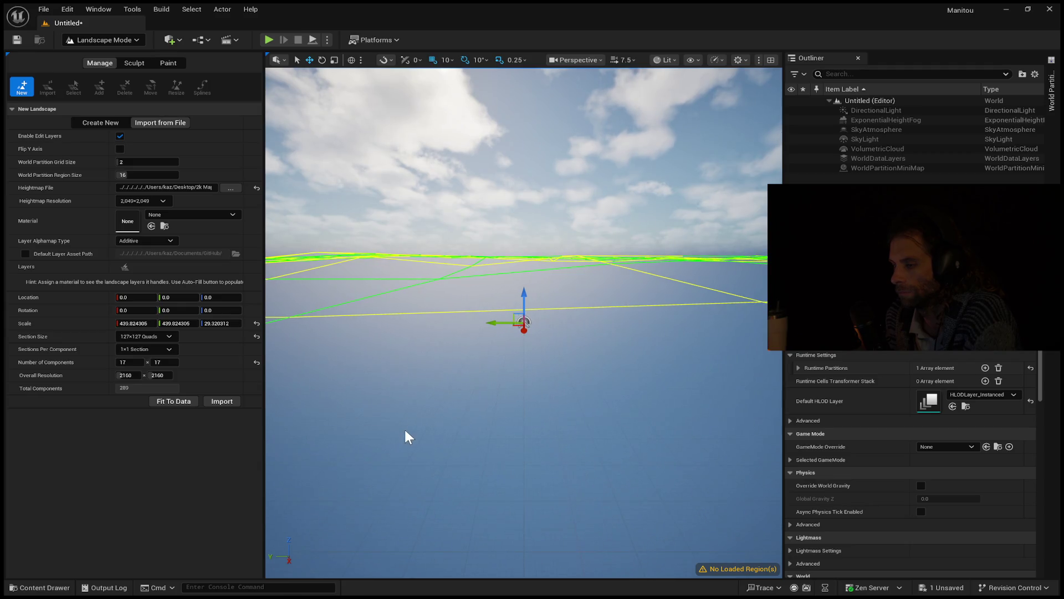
drag(405, 428, 421, 477)
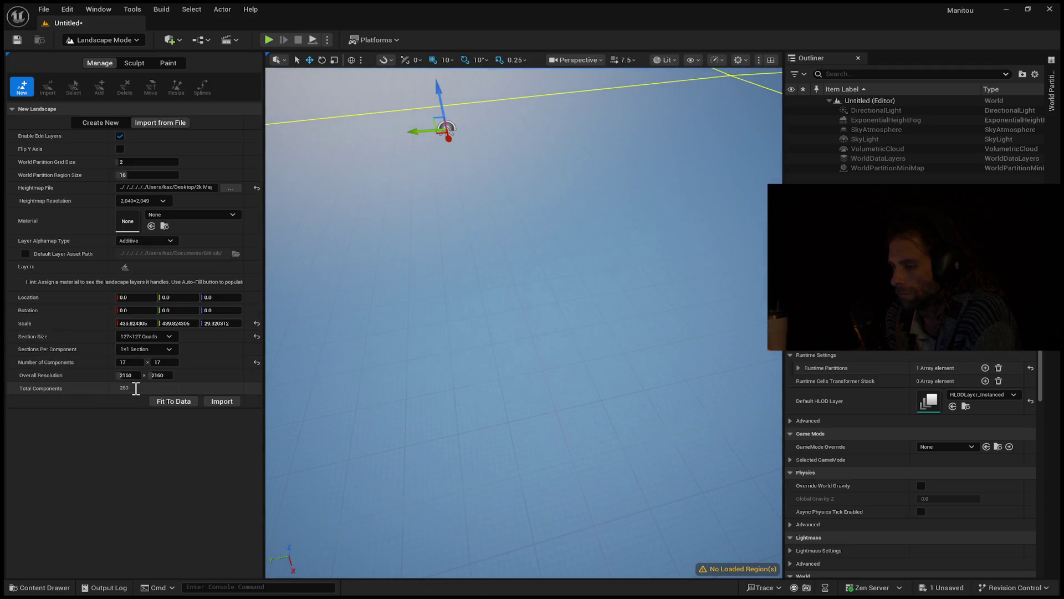
drag(385, 335, 384, 335)
scroll(385, 335, down, 10)
scroll(385, 335, up, 10)
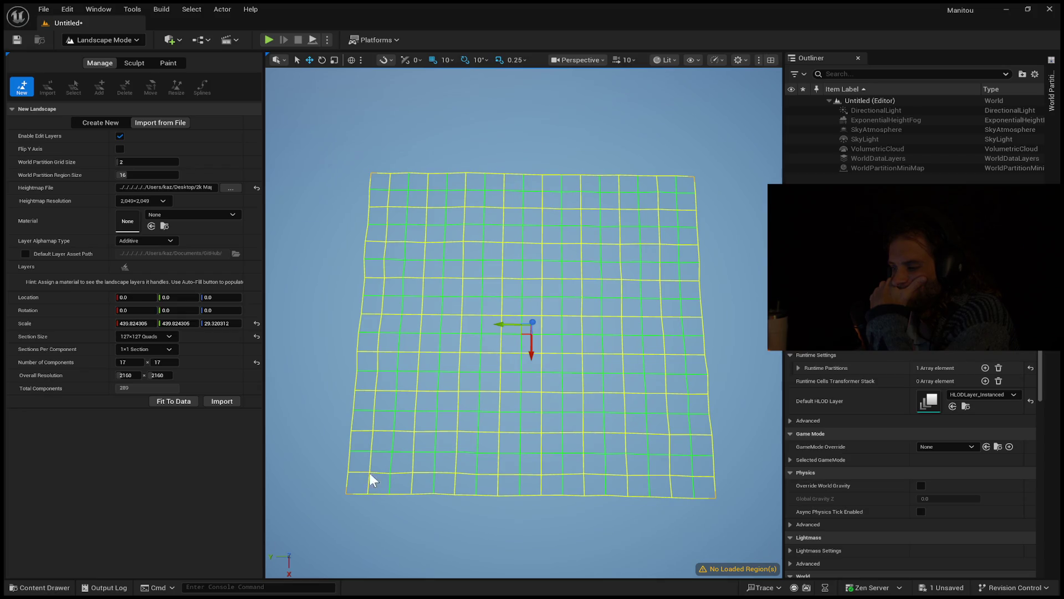
- Try 2×2 sections per component, revert to one, use 63×63-quad sections, then refit to the heightmap
click(168, 349)
click(157, 370)
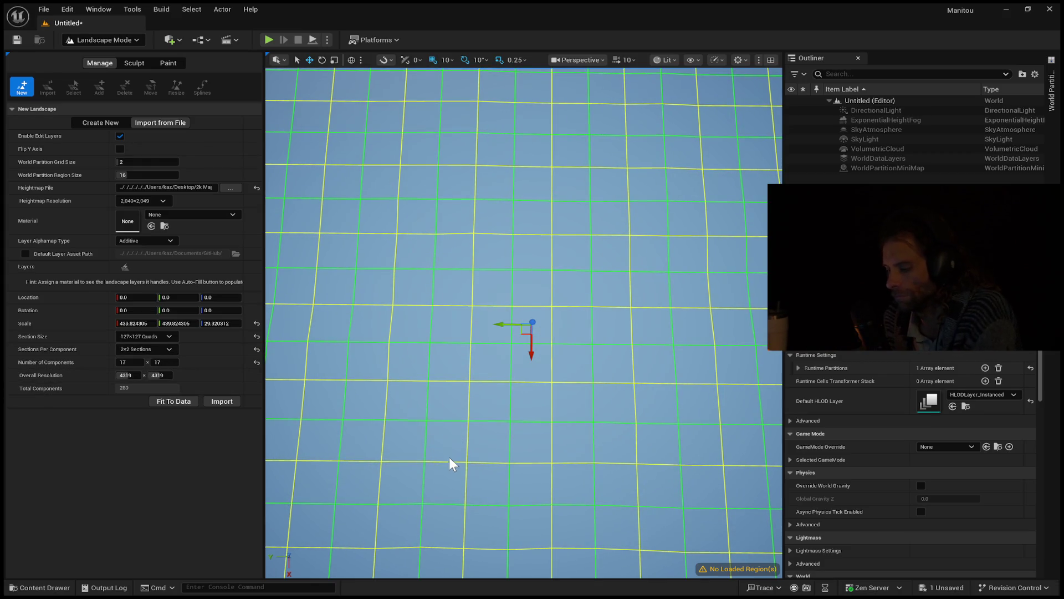
drag(455, 458, 458, 565)
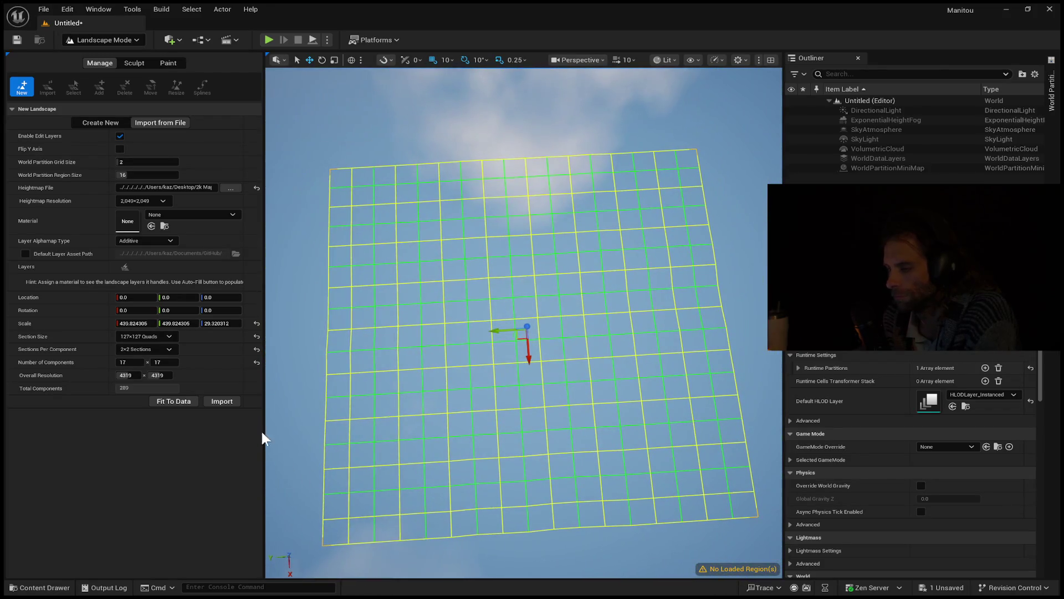
click(160, 348)
click(158, 359)
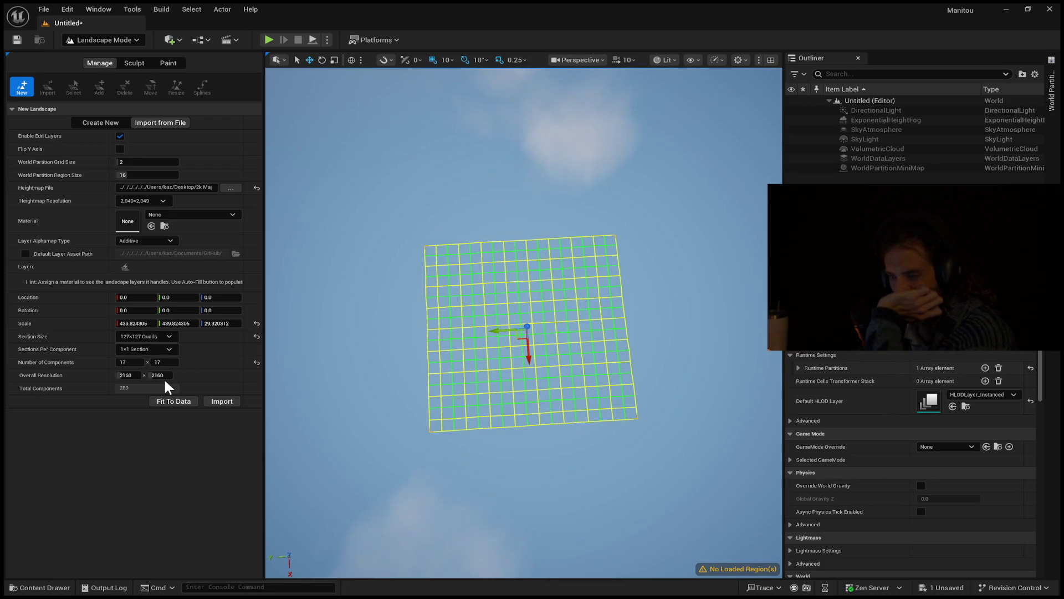
key(Up)
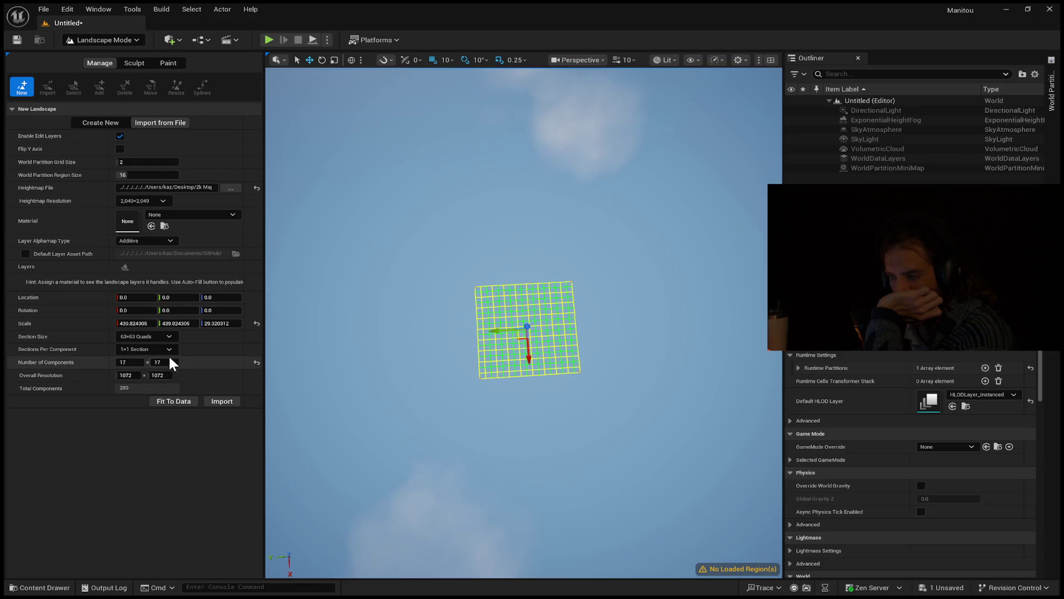
click(160, 402)
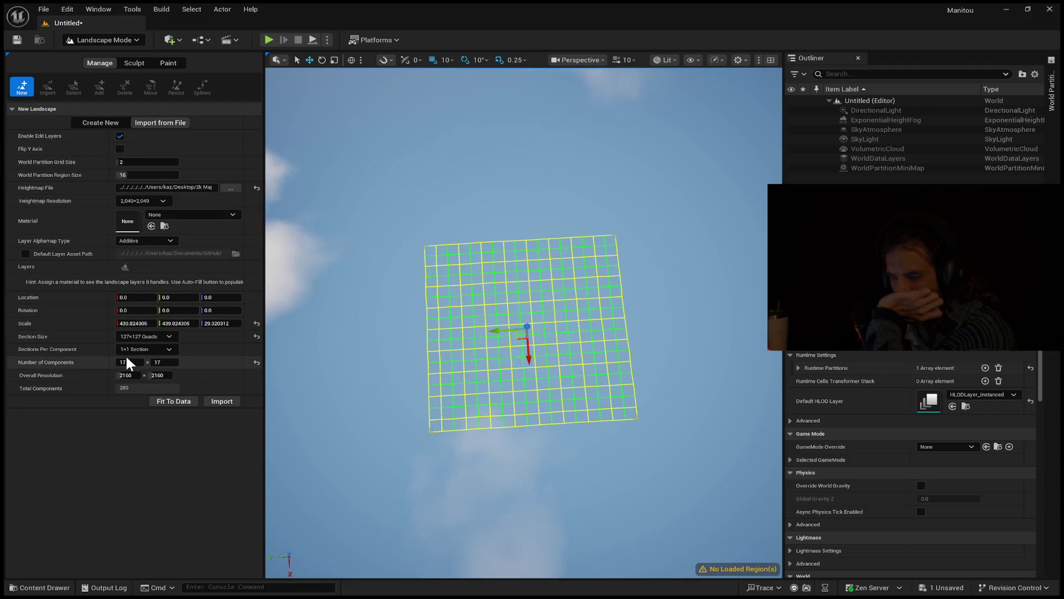
- Change the Number of Components to 16 × 16, giving a 2033 × 2033 landscape
click(168, 362)
key(BackSpace)
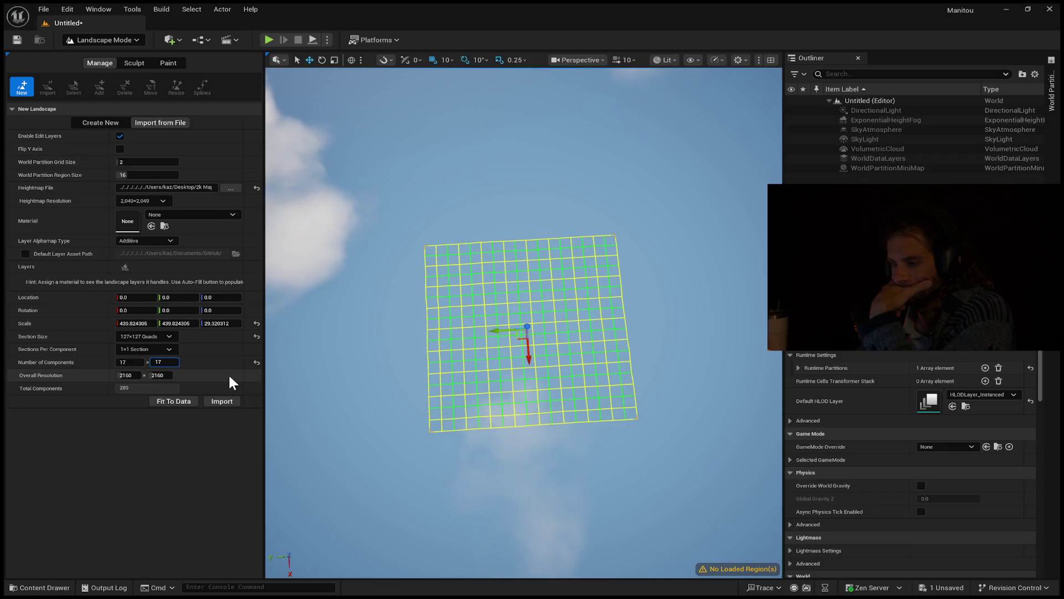
text(6)
click(139, 362)
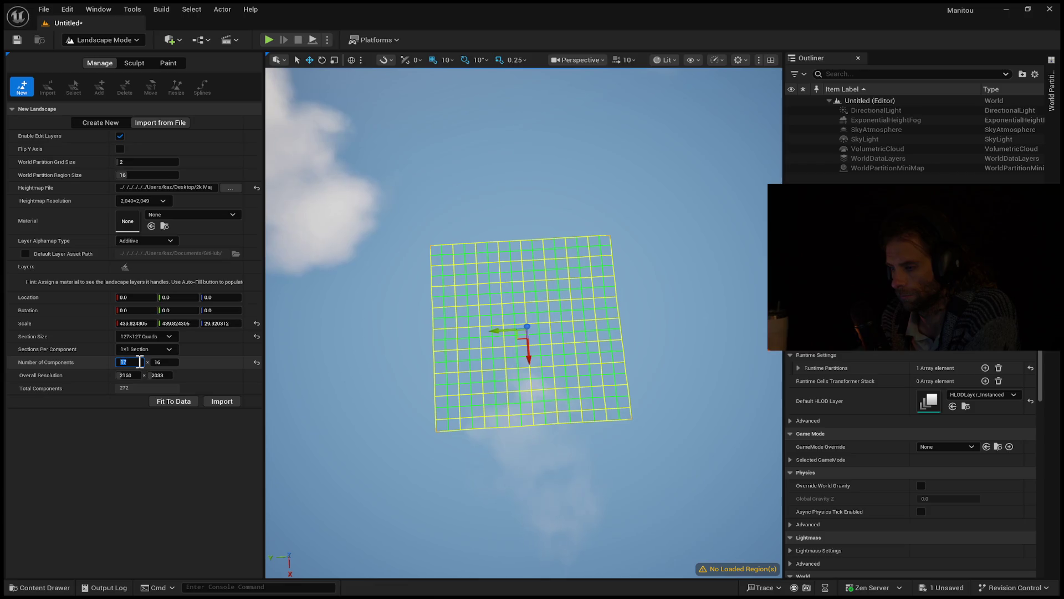
key(BackSpace)
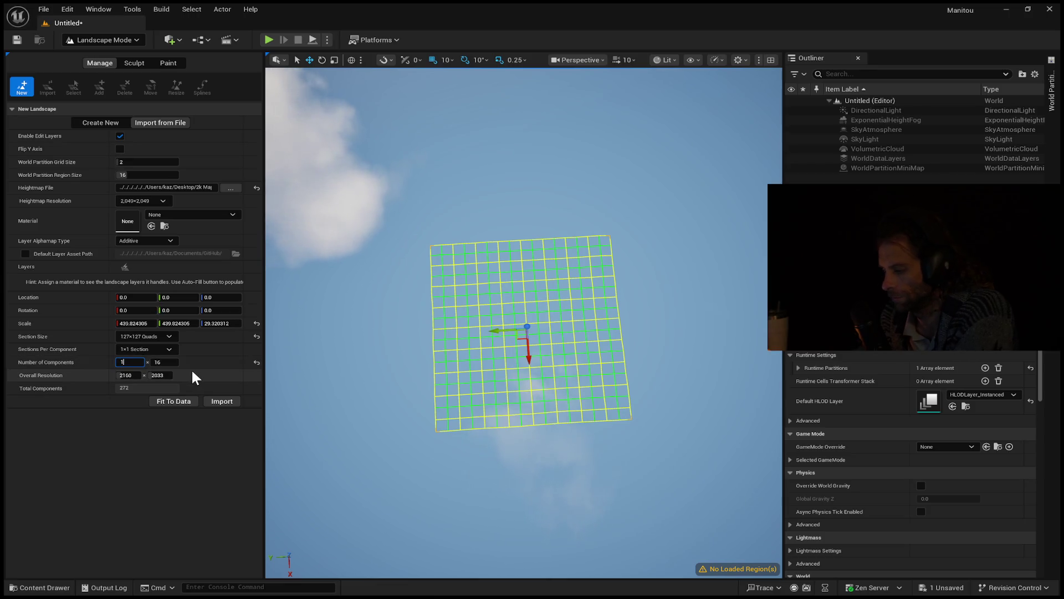
text(6)
key(Return)
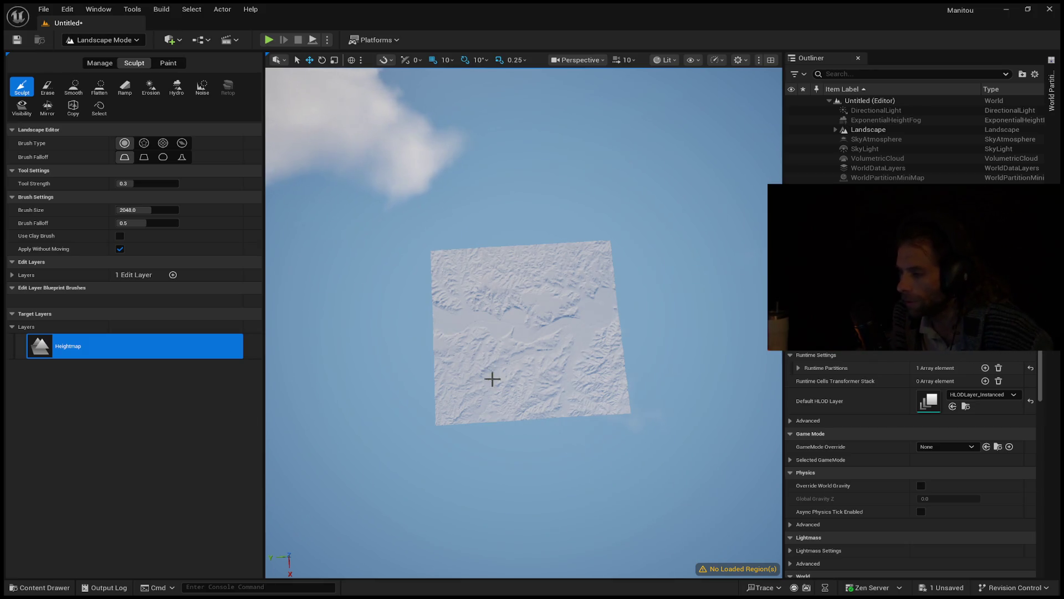
- Fly the viewport camera over the imported mountain terrain to frame it
drag(532, 332, 552, 314)
scroll(524, 321, up, 5)
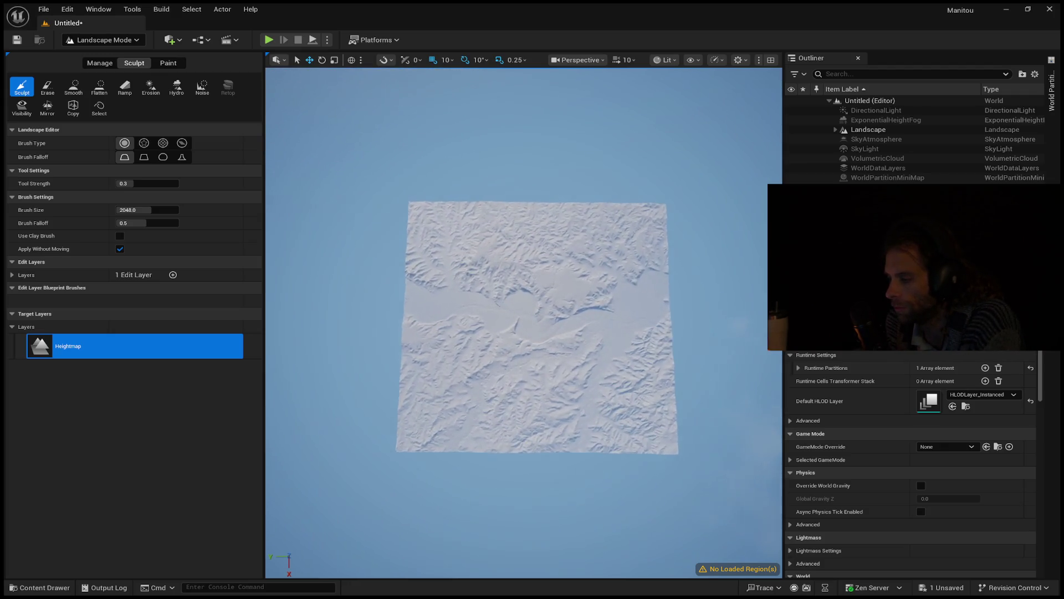
scroll(524, 321, up, 6)
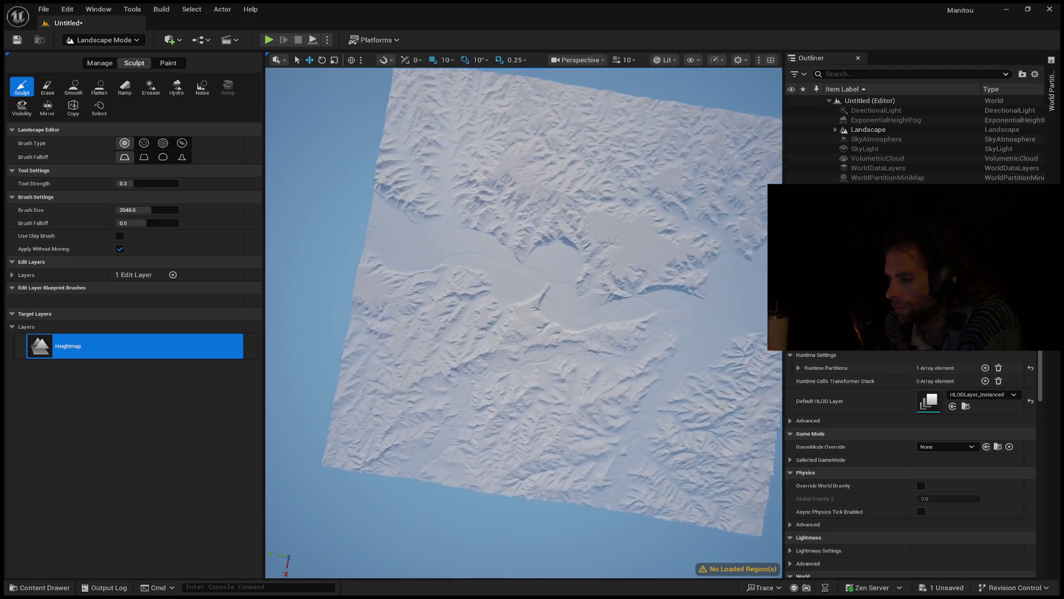
scroll(524, 321, up, 5)
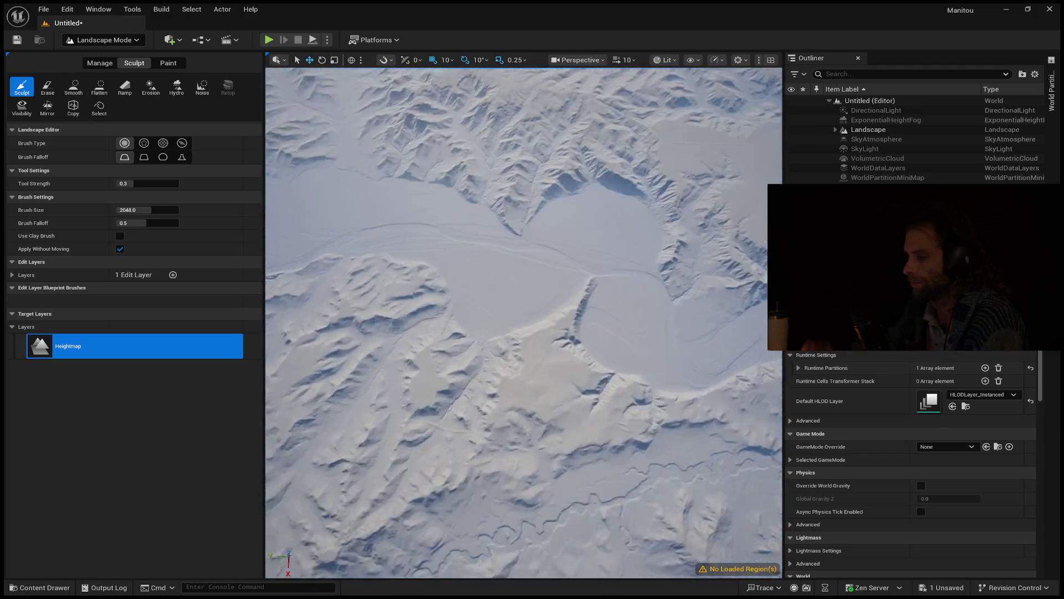
scroll(523, 321, up, 6)
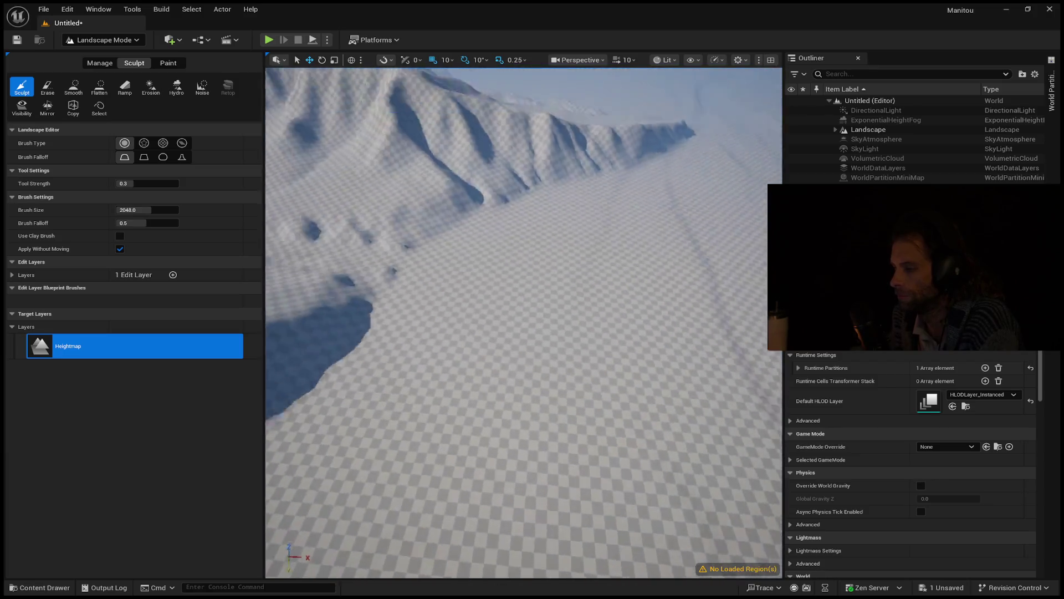
scroll(471, 333, down, 3)
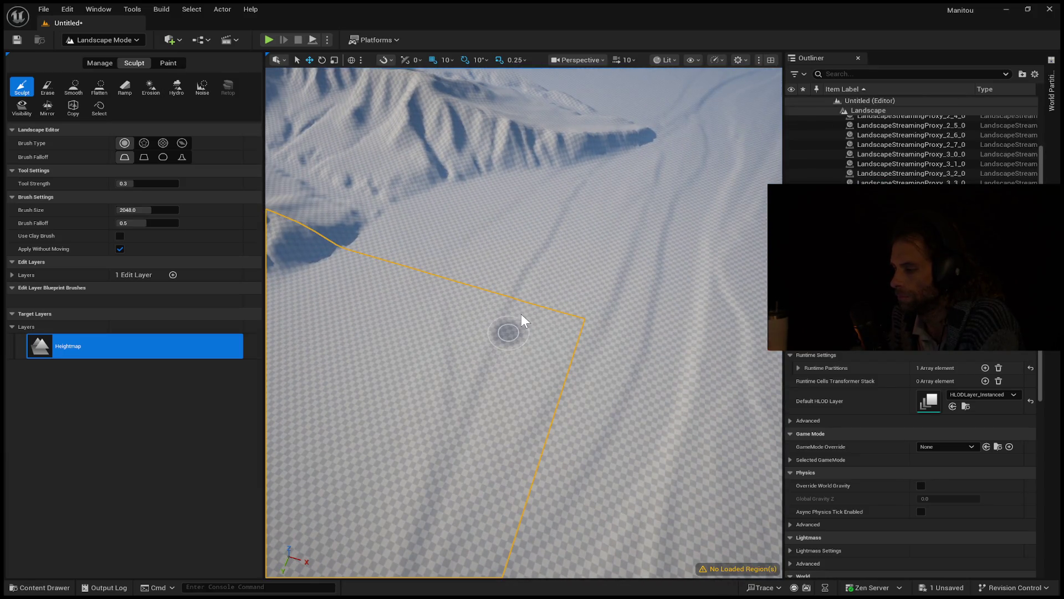
- Play-test the third-person character running across the landscape with Alt+P, then stop it with Esc
key(alt+p)
key(w)
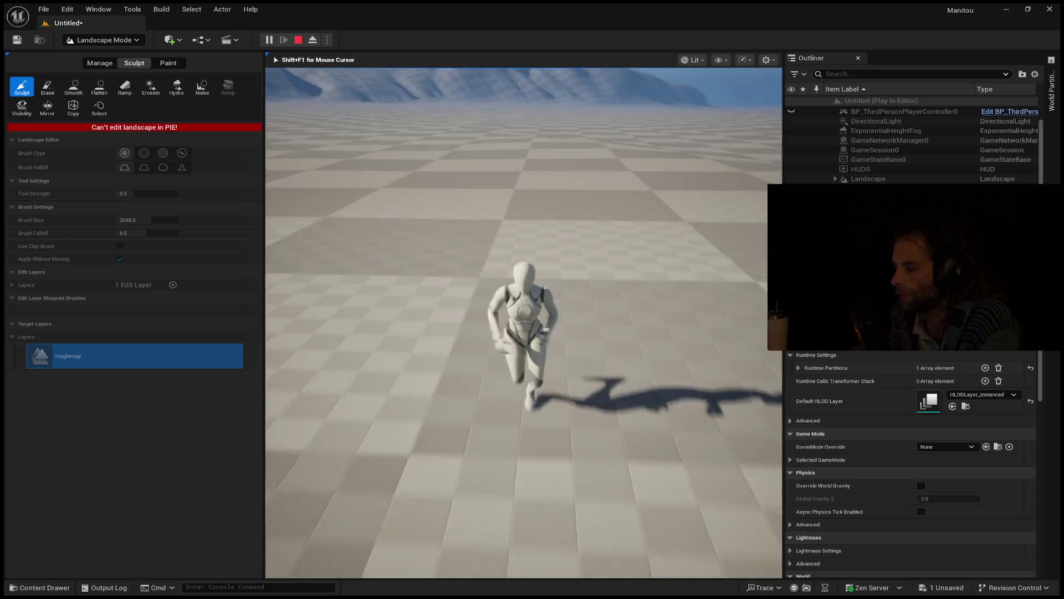
key(Escape)
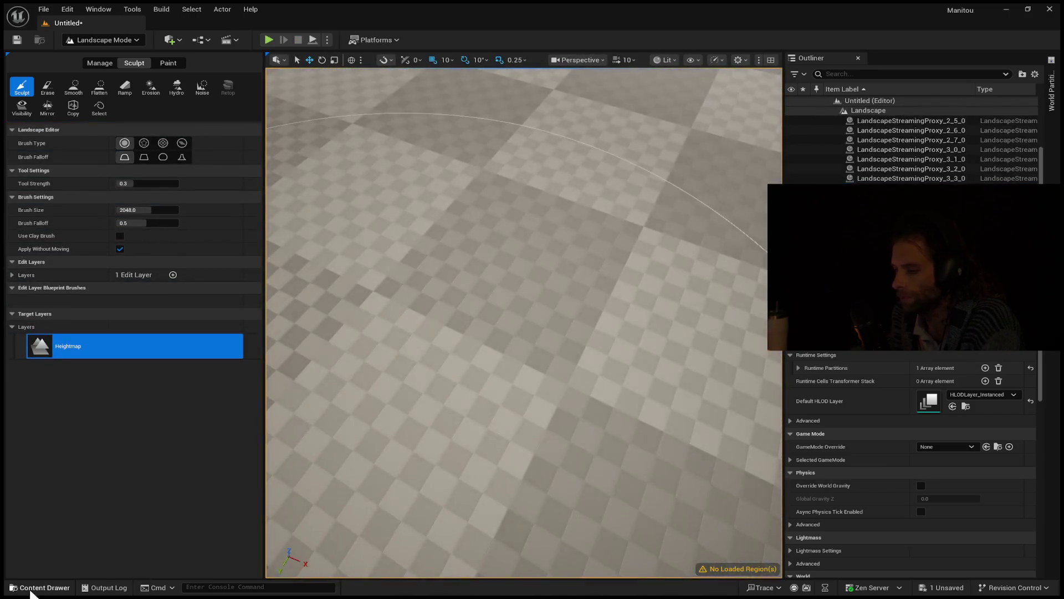
click(34, 588)
scroll(616, 509, down, 2)
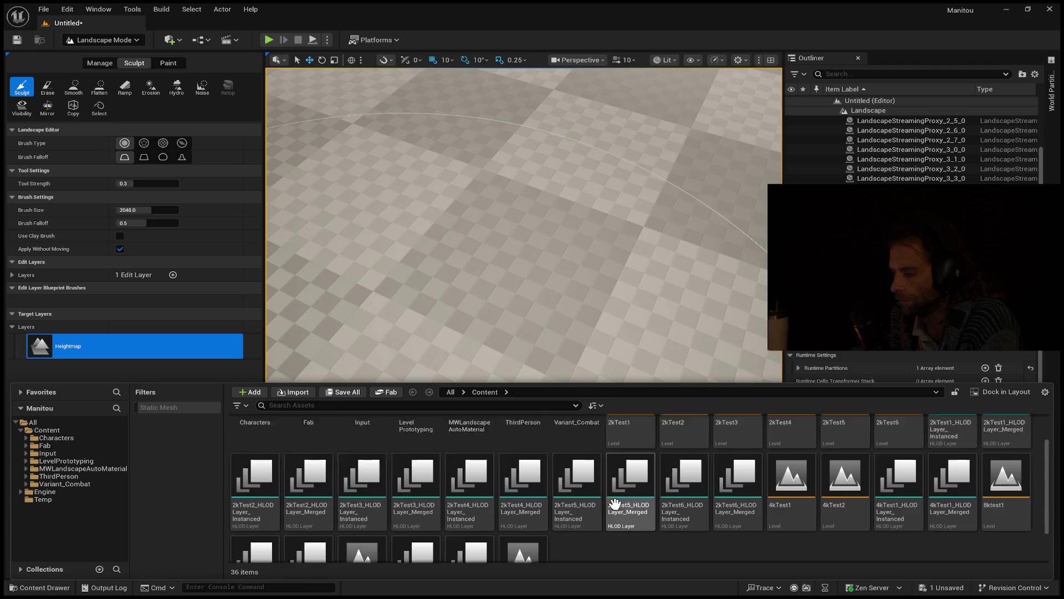
click(53, 445)
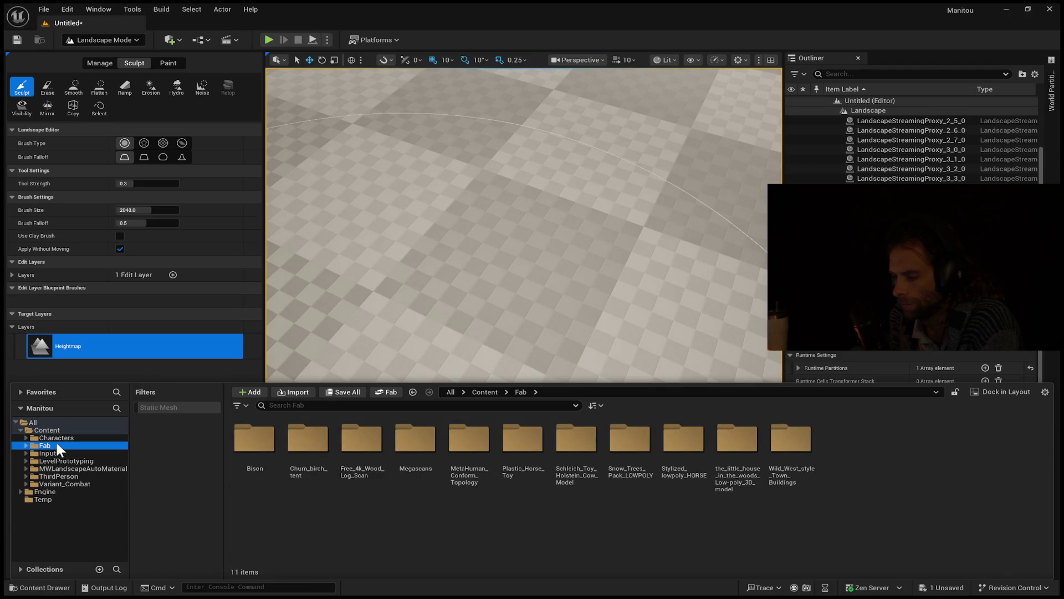
click(572, 458)
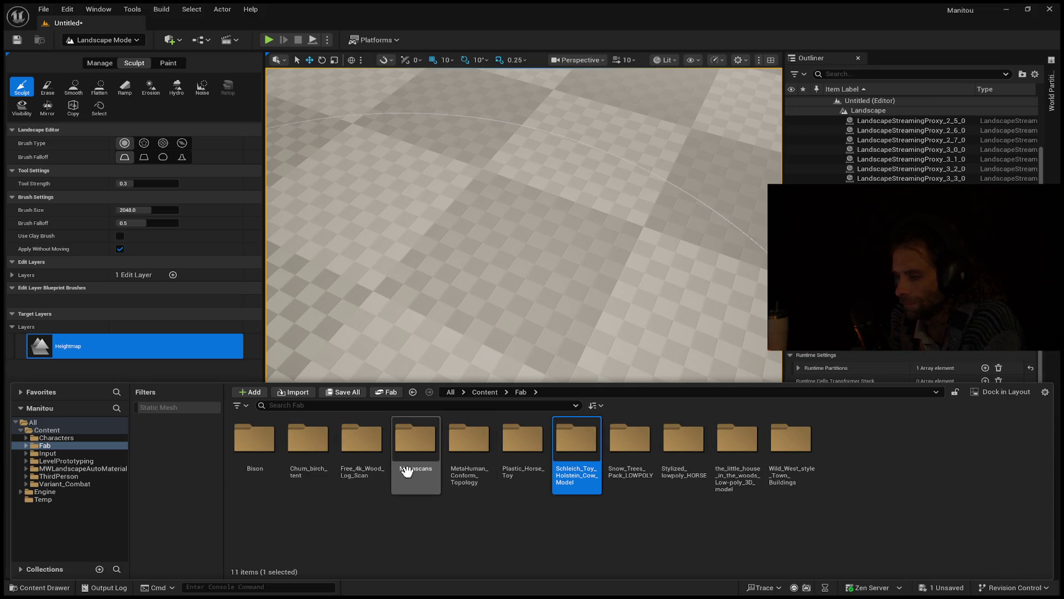
click(745, 449)
double_click(744, 449)
click(308, 441)
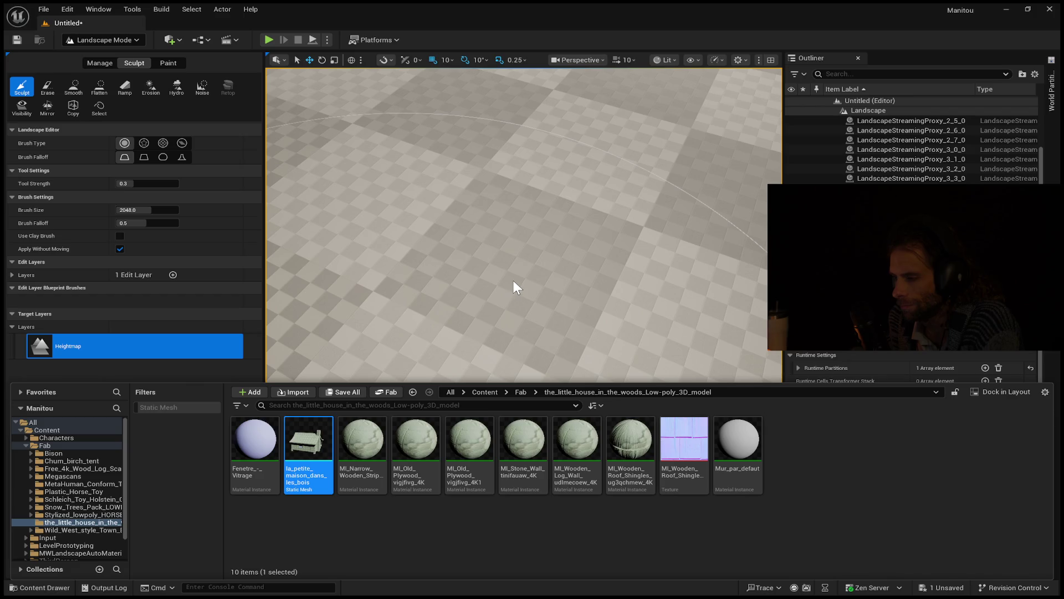
key(ctrl+space)
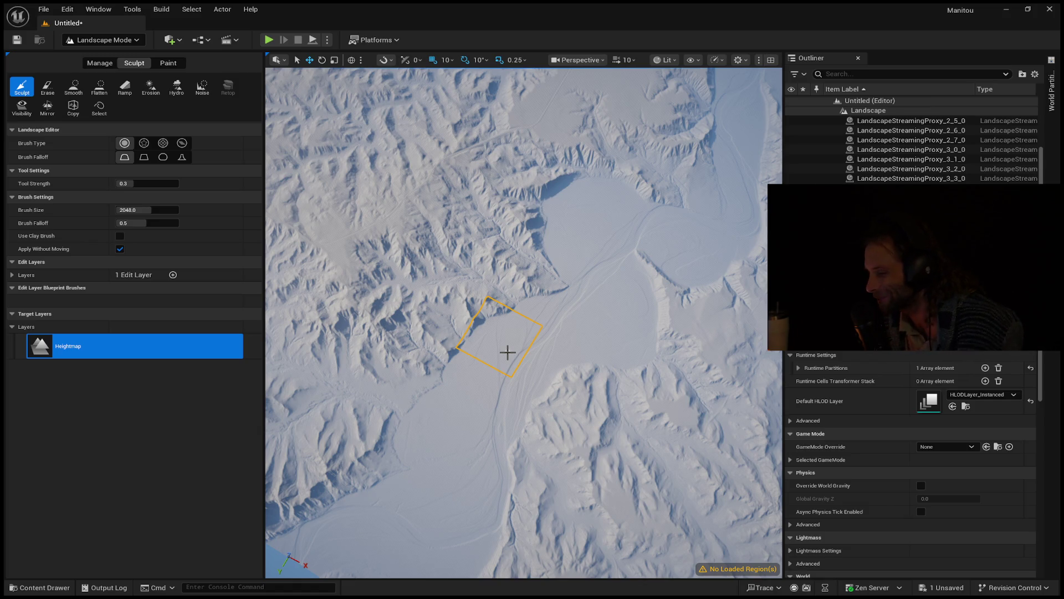
scroll(203, 287, up, 1)
scroll(203, 287, down, 1)
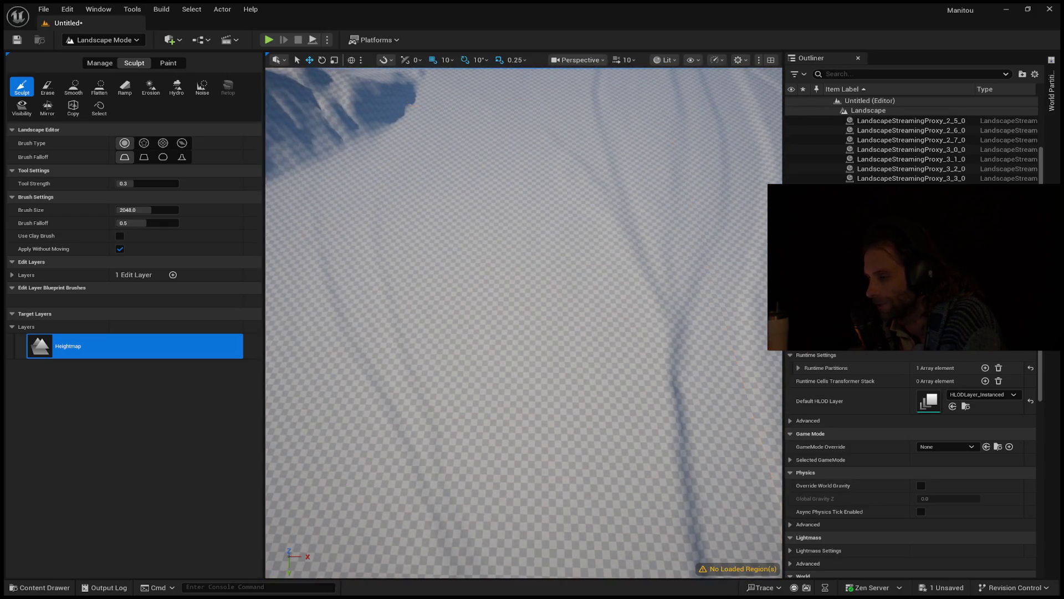
key(alt+p)
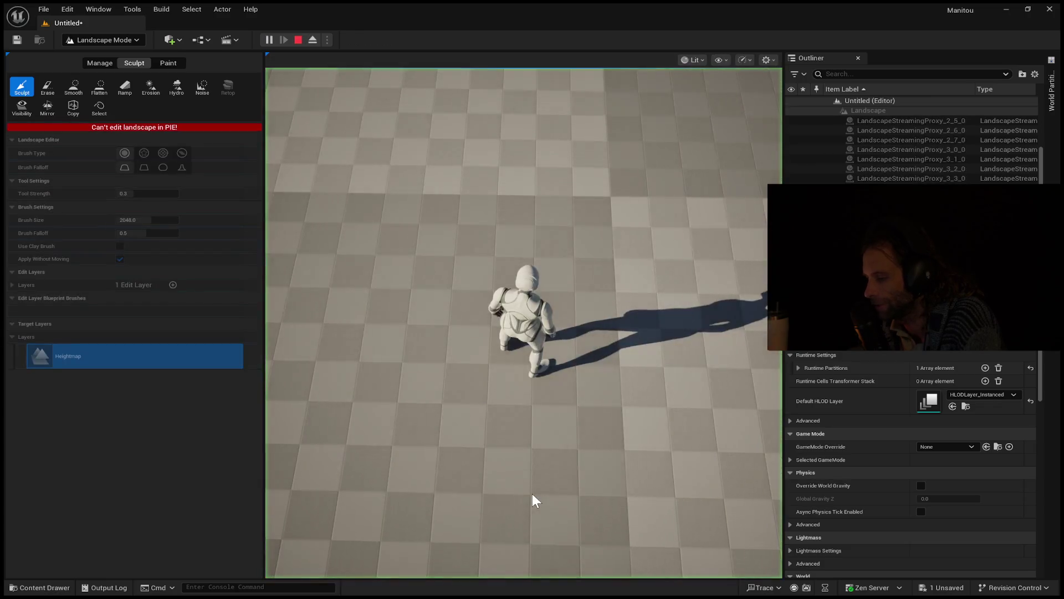
key(w)
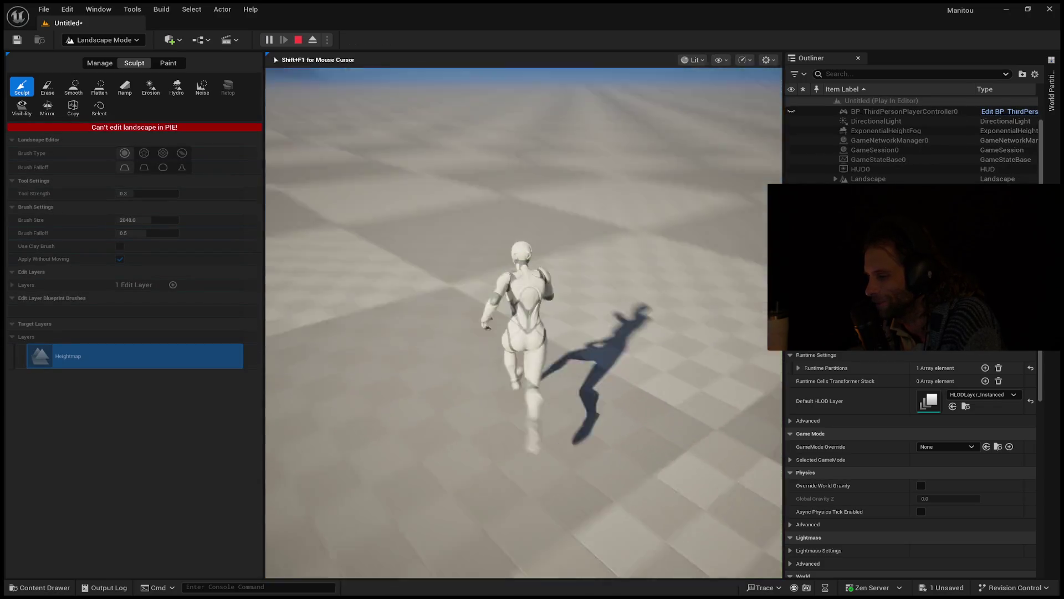
key(w)
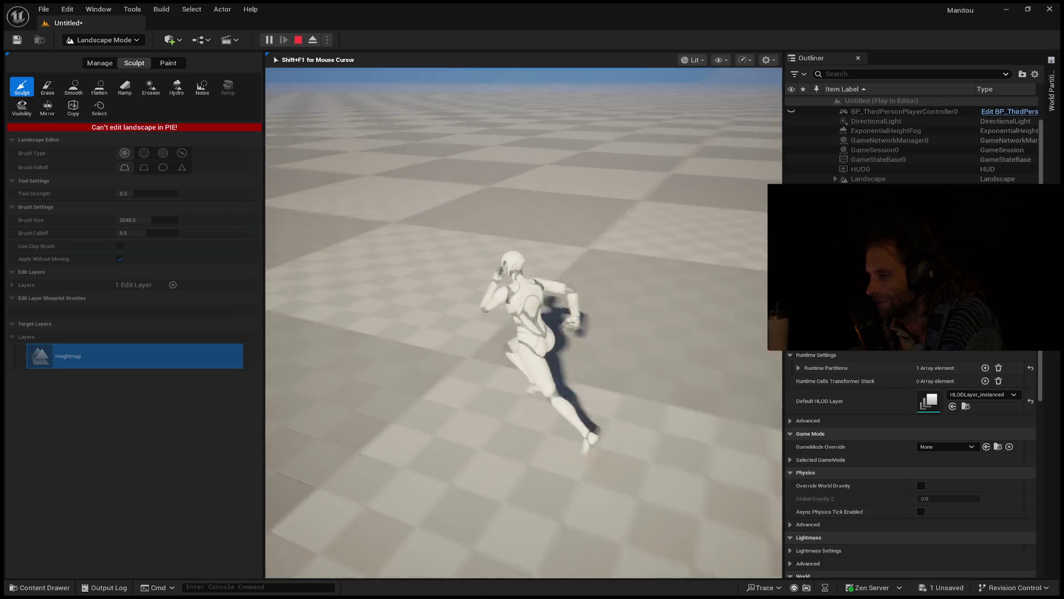
key(w)
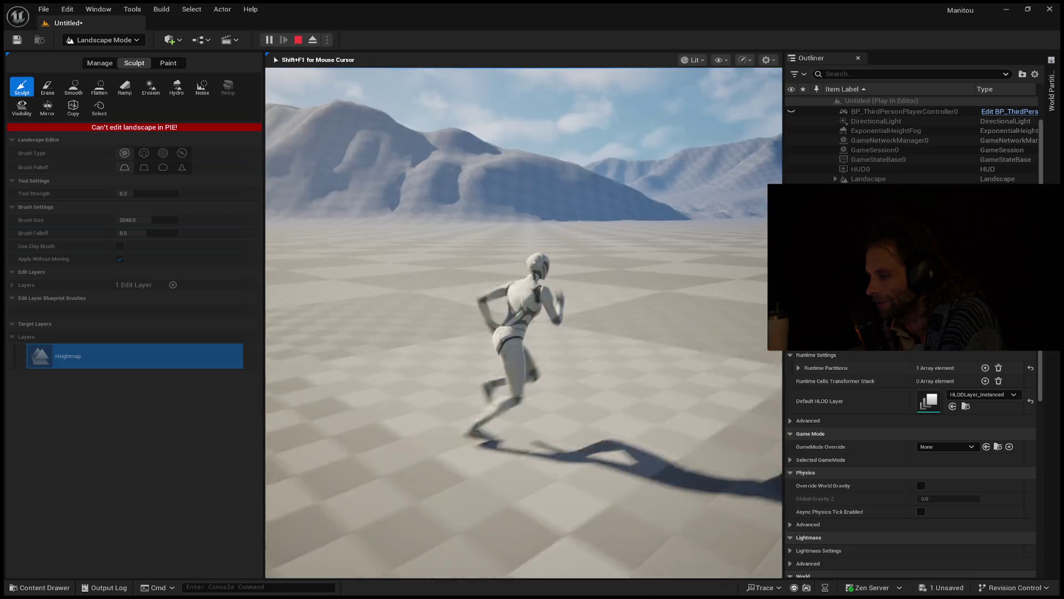
key(w)
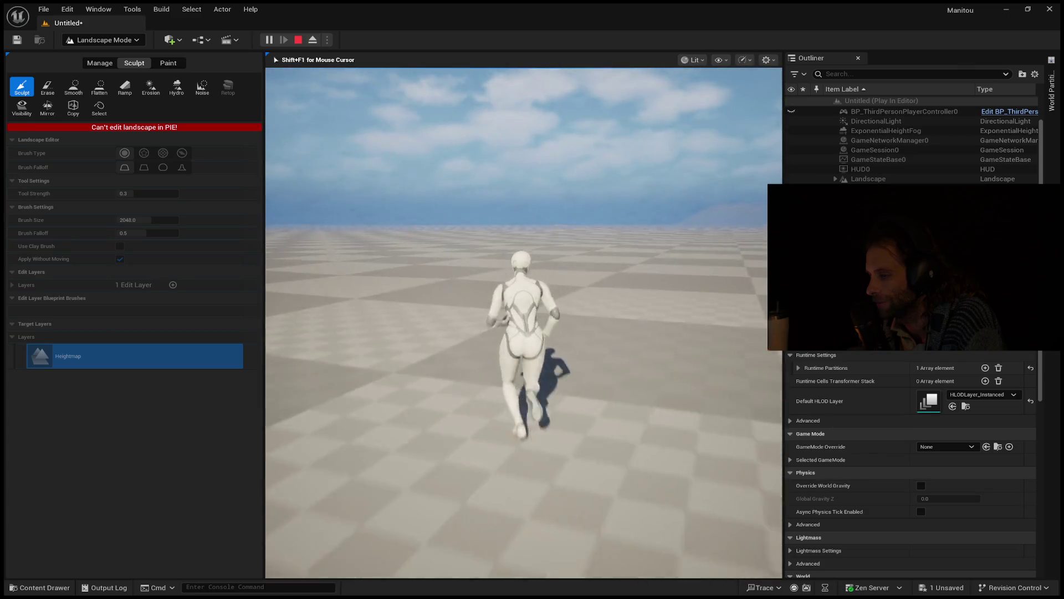
key(w)
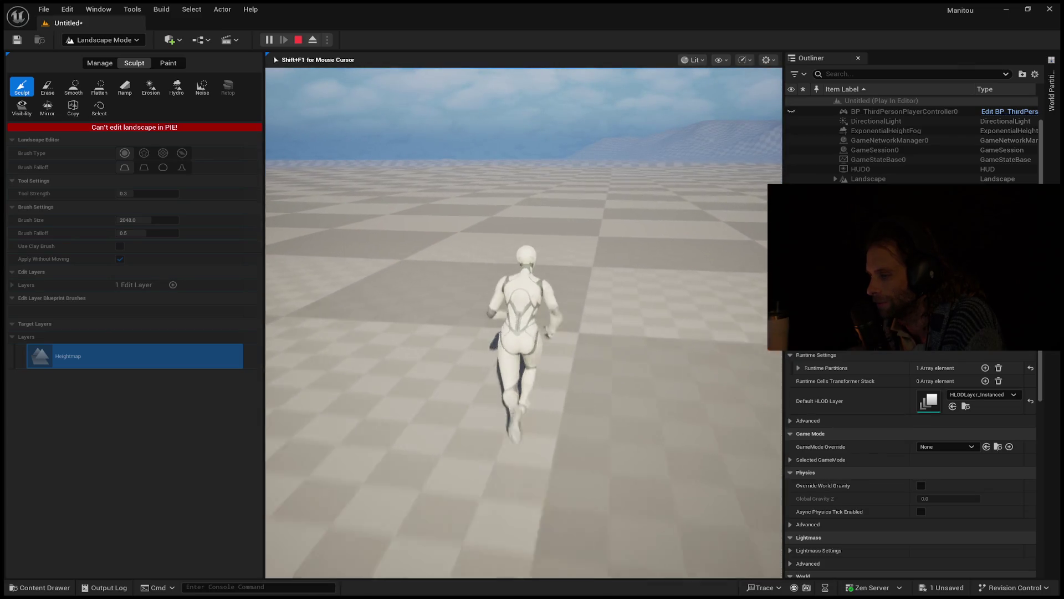
key(w)
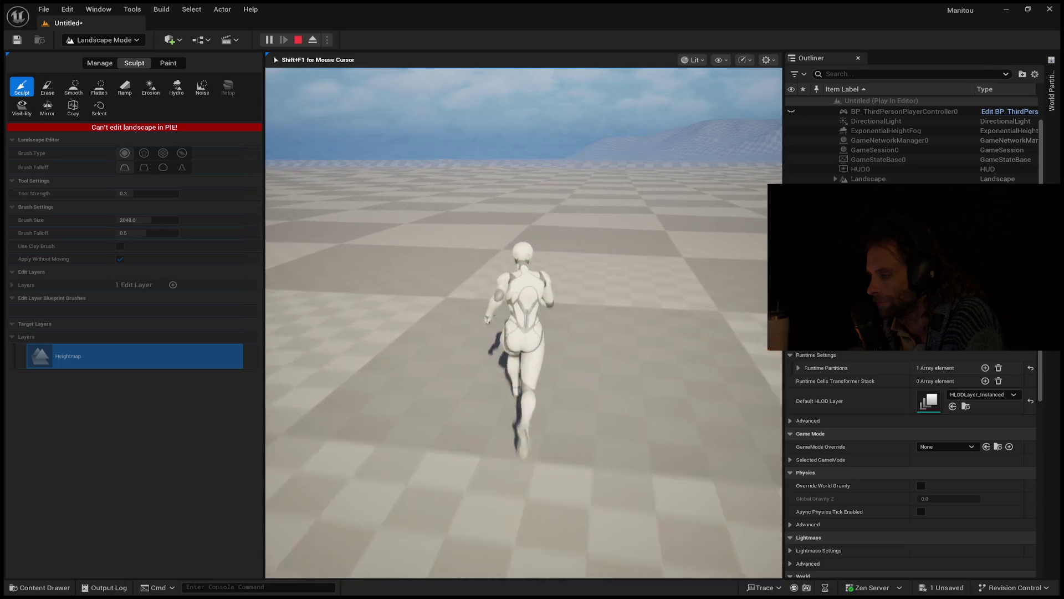
key(w)
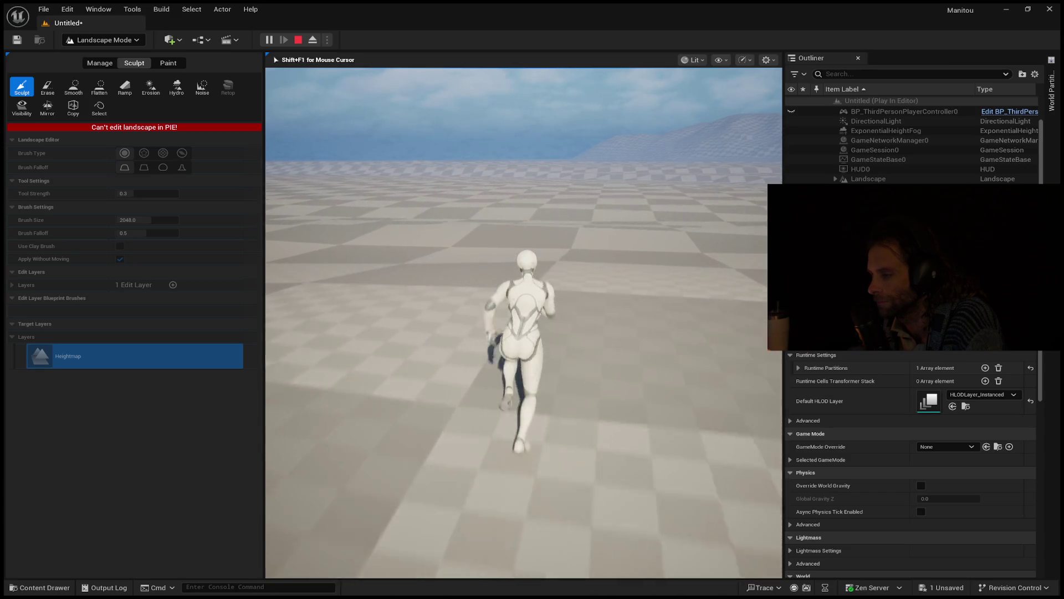
key(d)
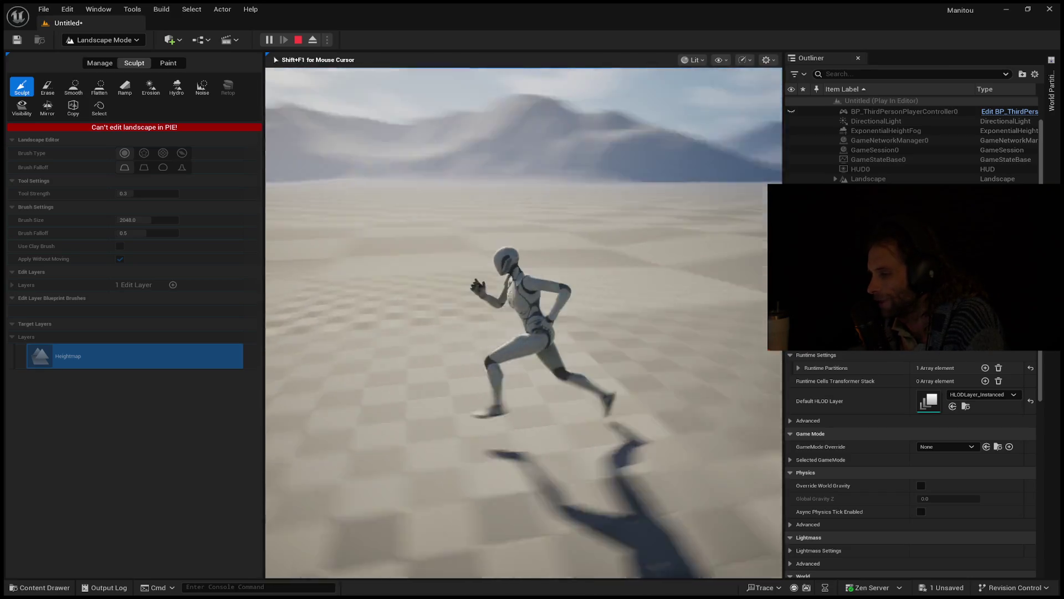
key(w)
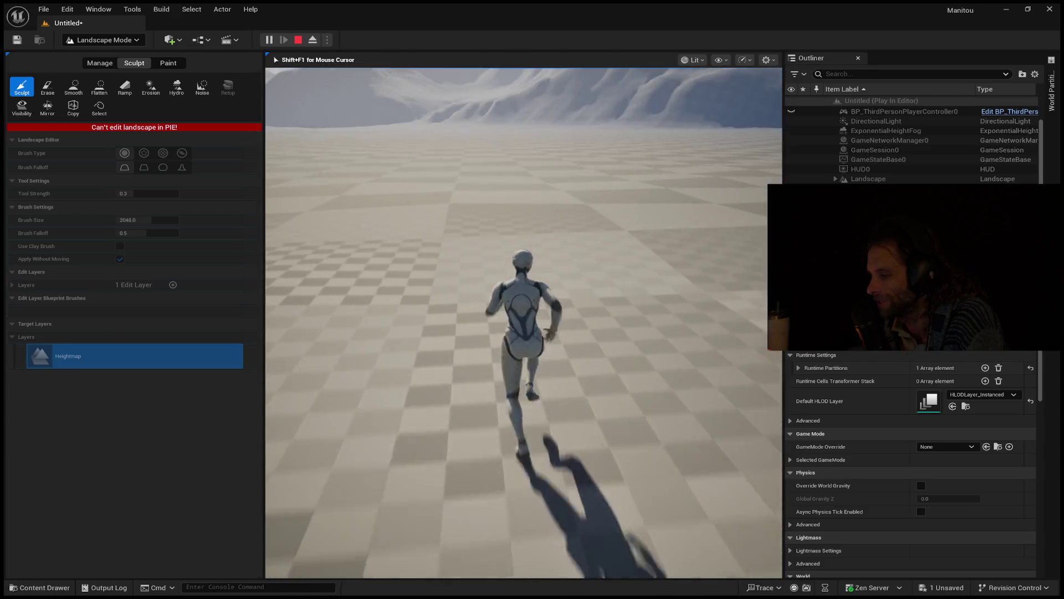
key(Escape)
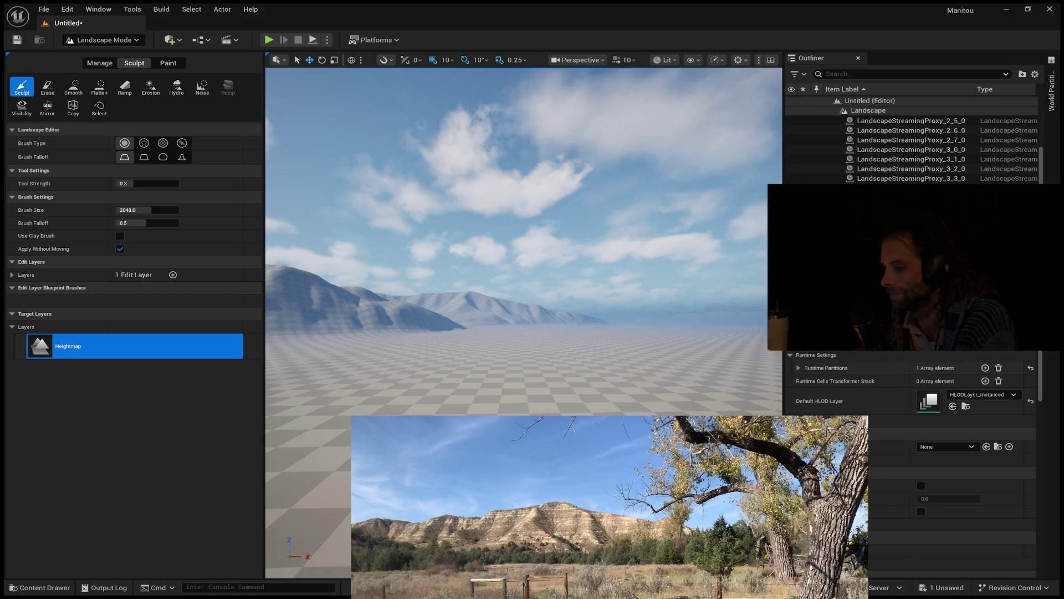
key(w)
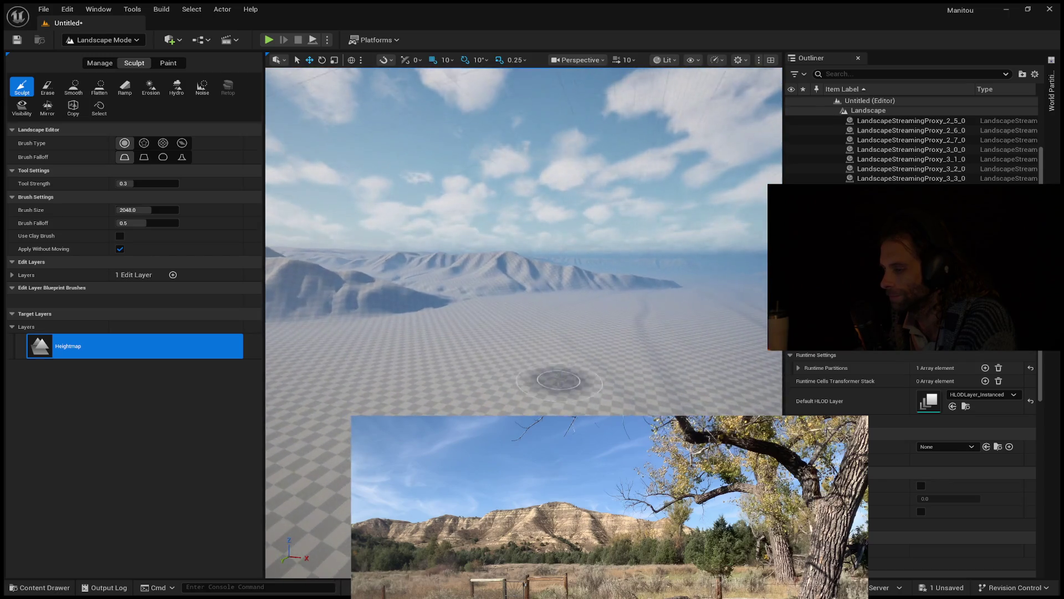
click(486, 338)
key(alt+p)
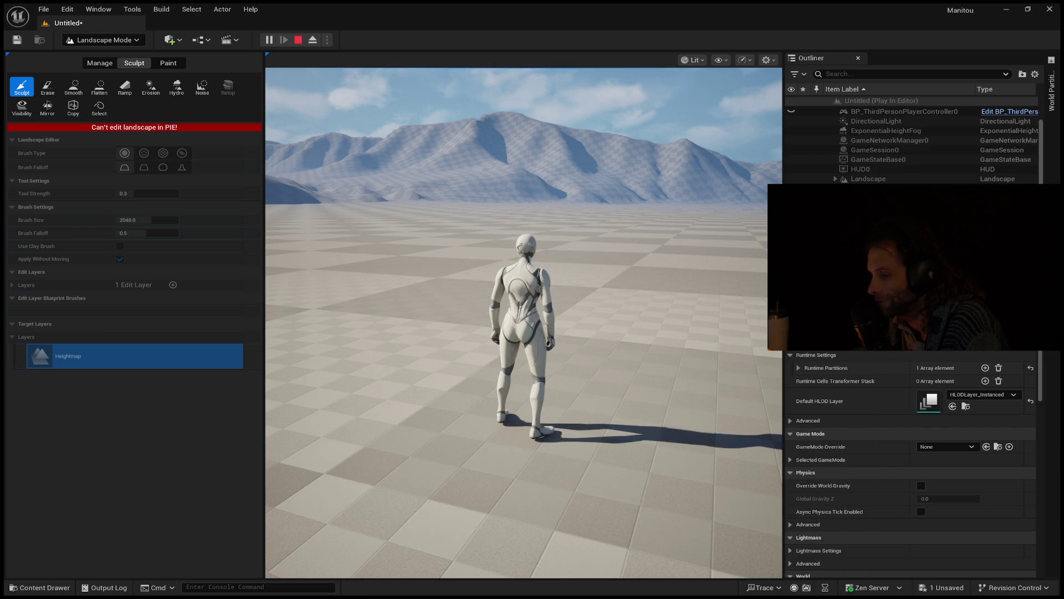
key(s)
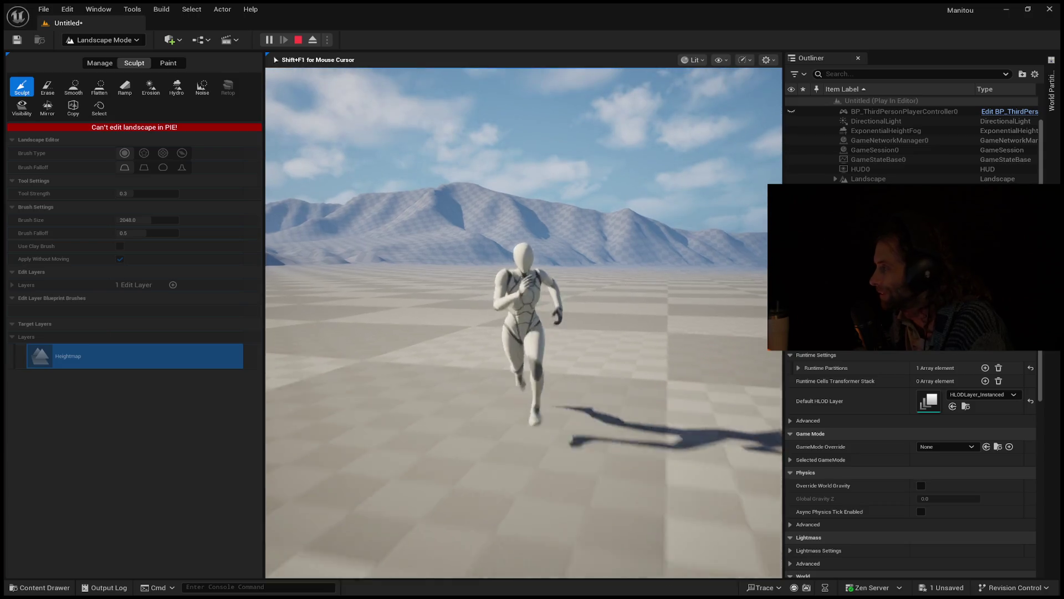
key(a)
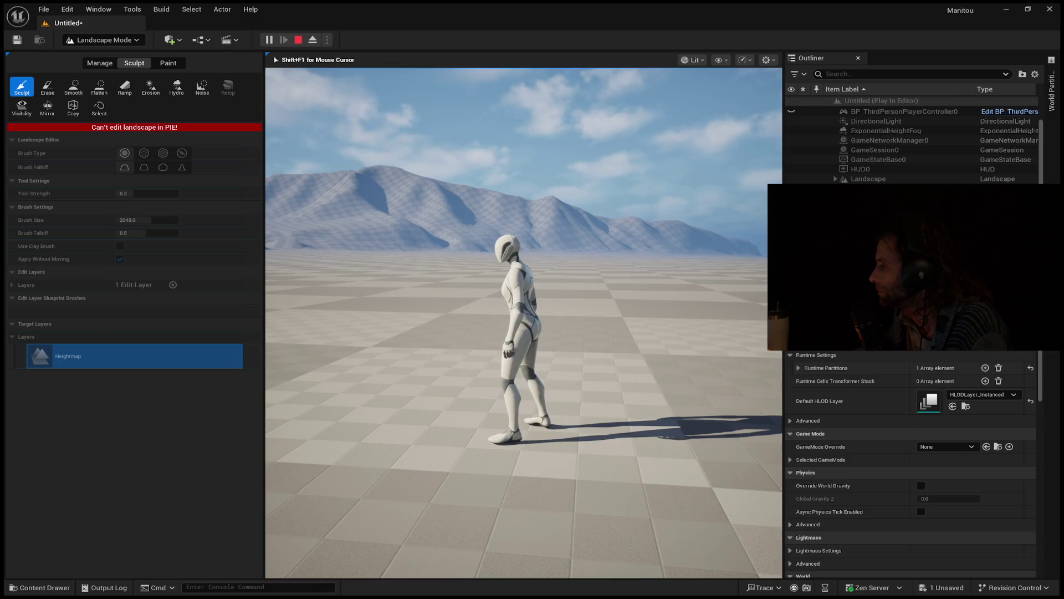
key(Escape)
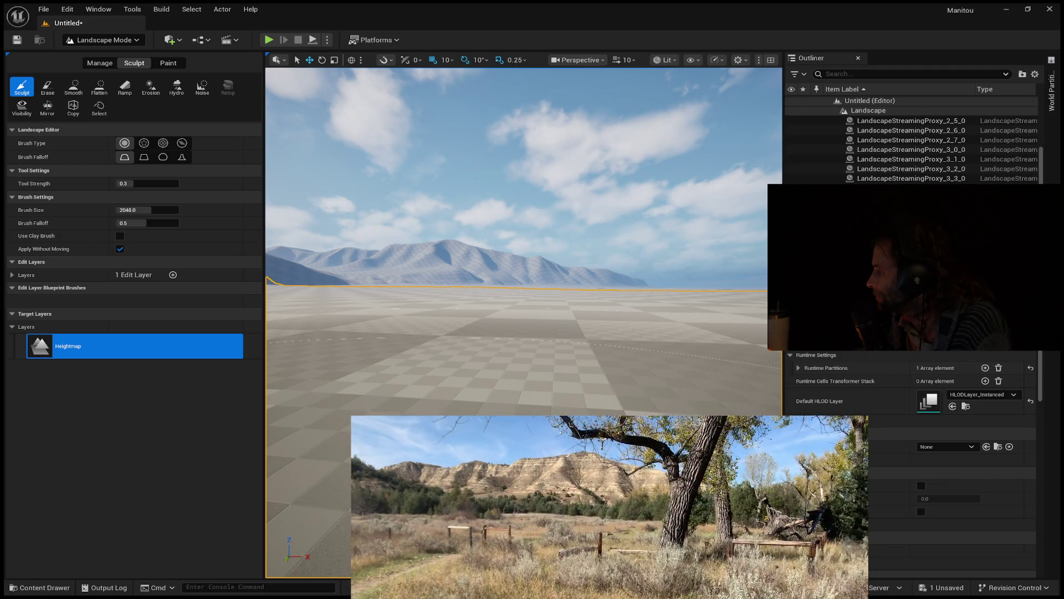
drag(760, 309, 760, 94)
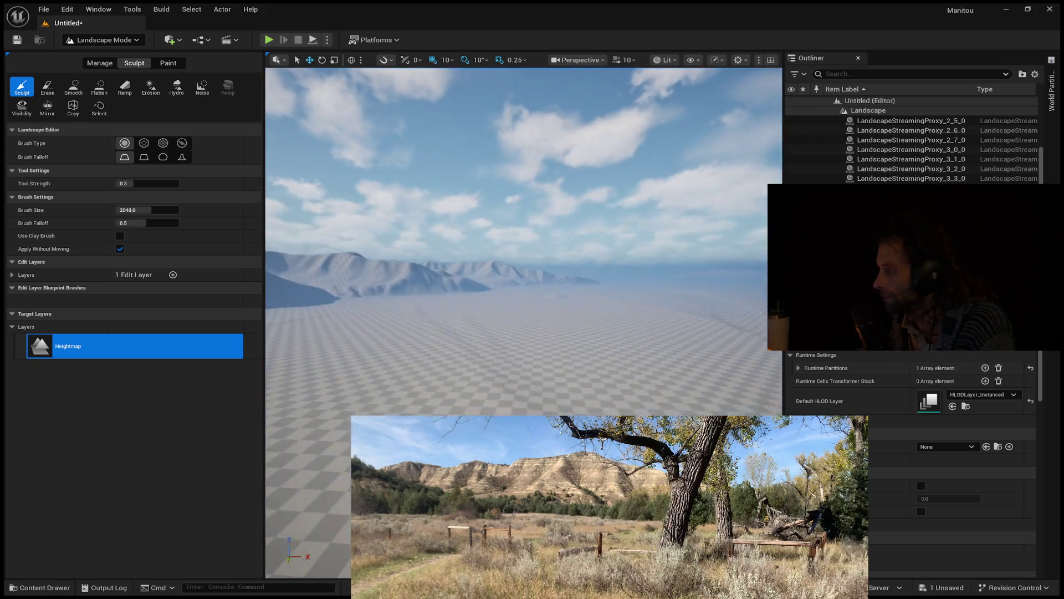
scroll(461, 327, up, 10)
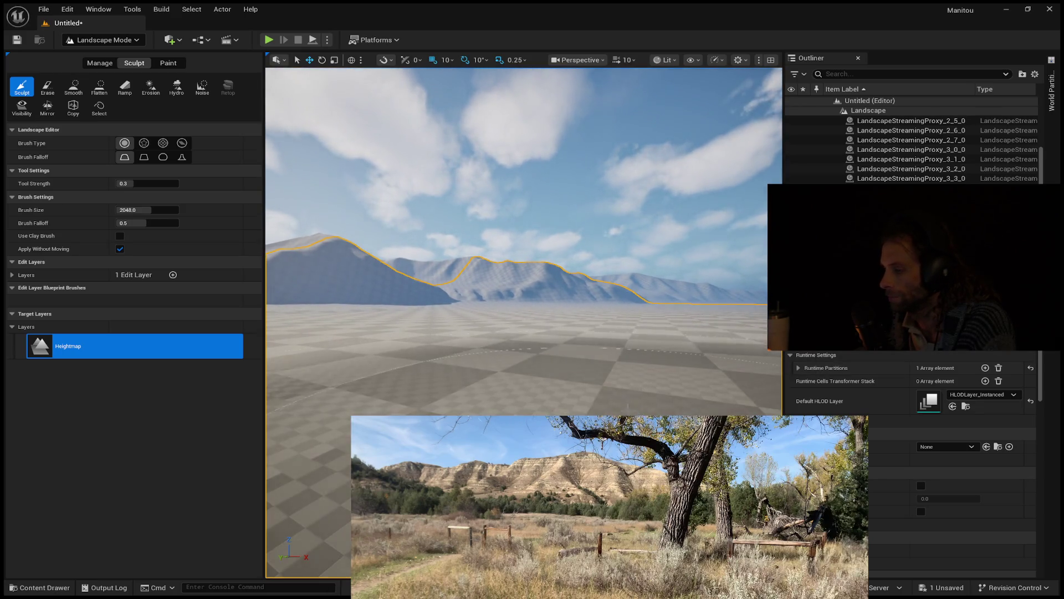
scroll(640, 413, down, 10)
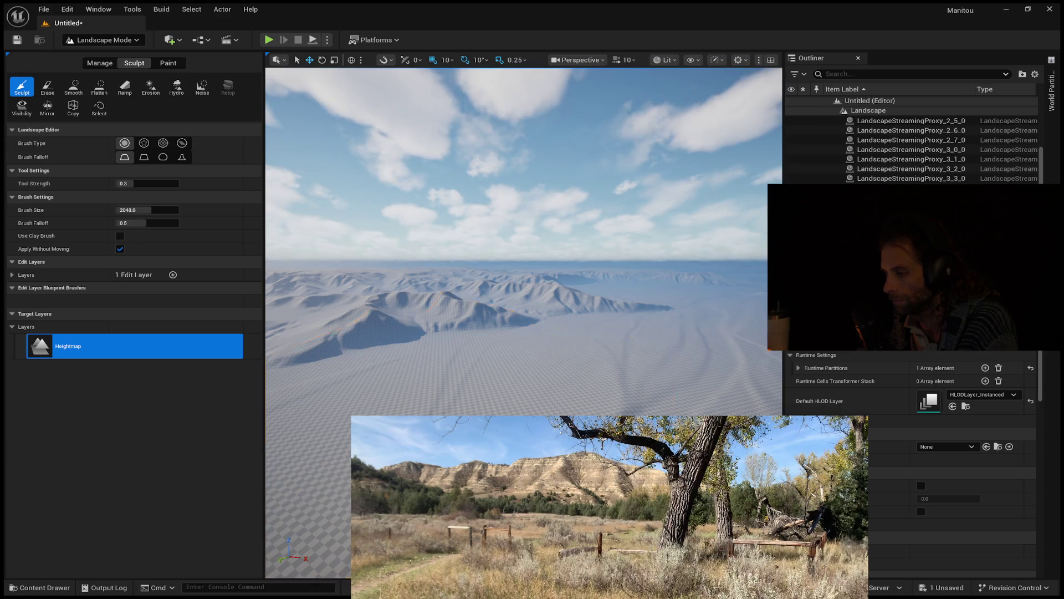
key(alt+p)
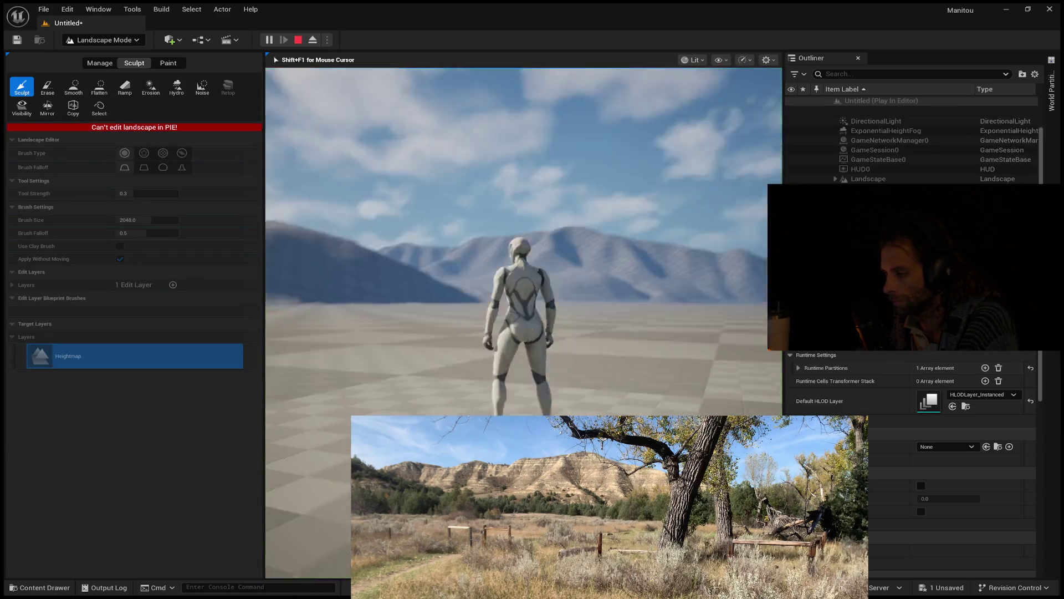
key(w)
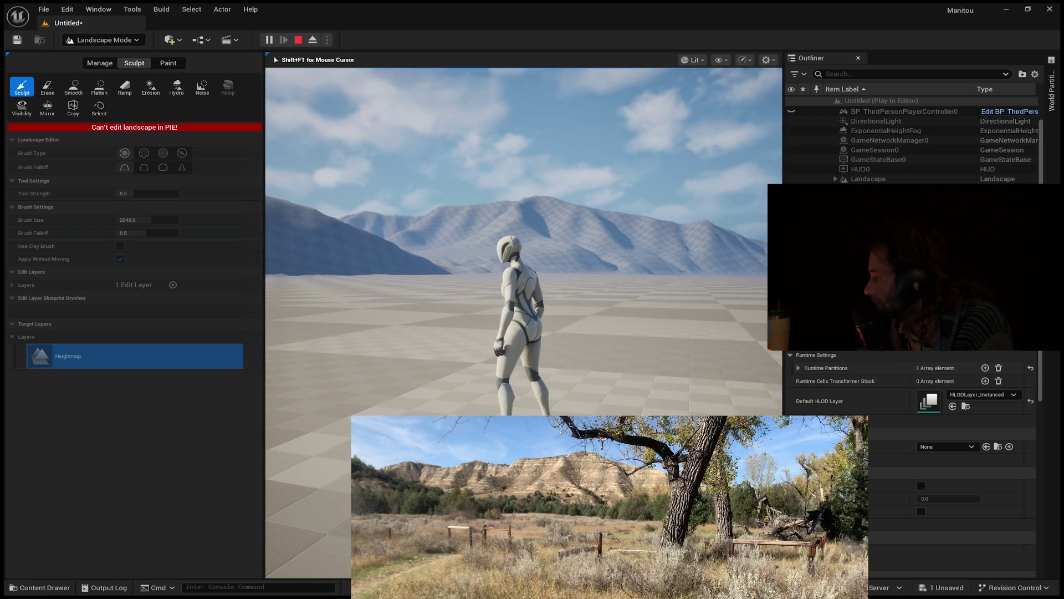
key(s)
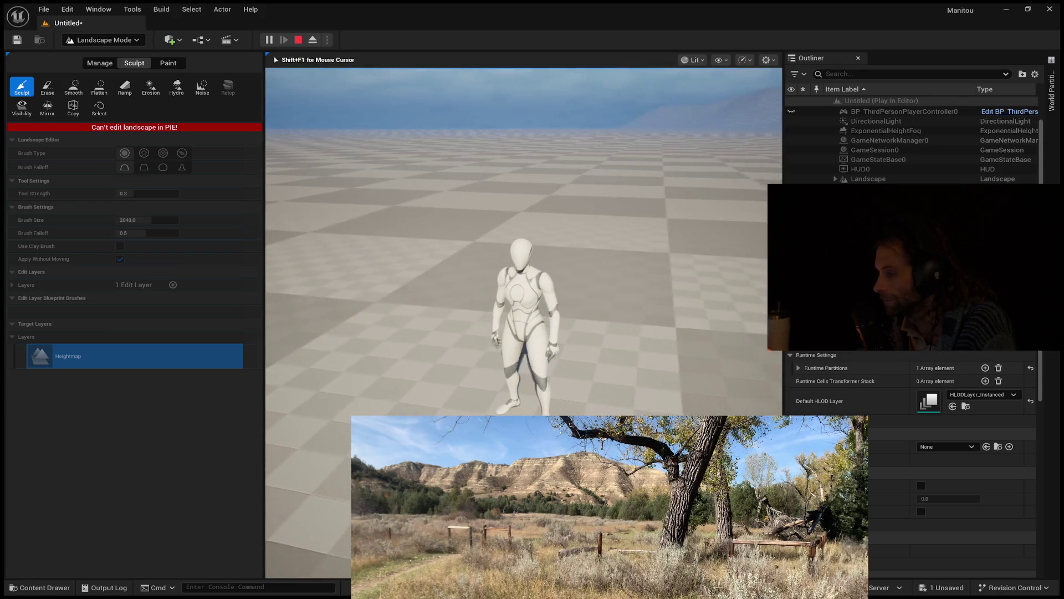
key(d)
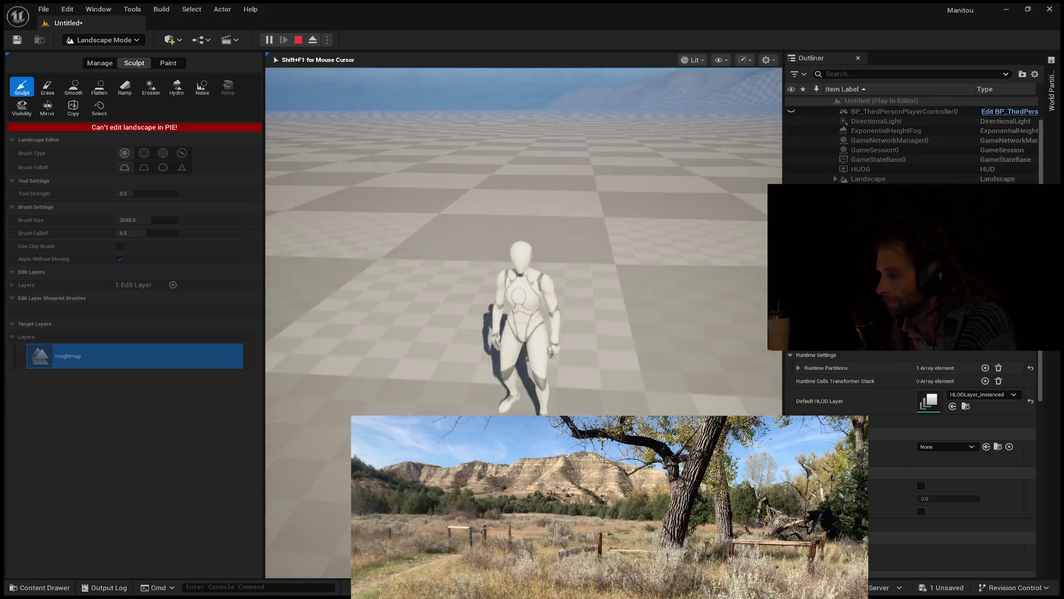
key(w)
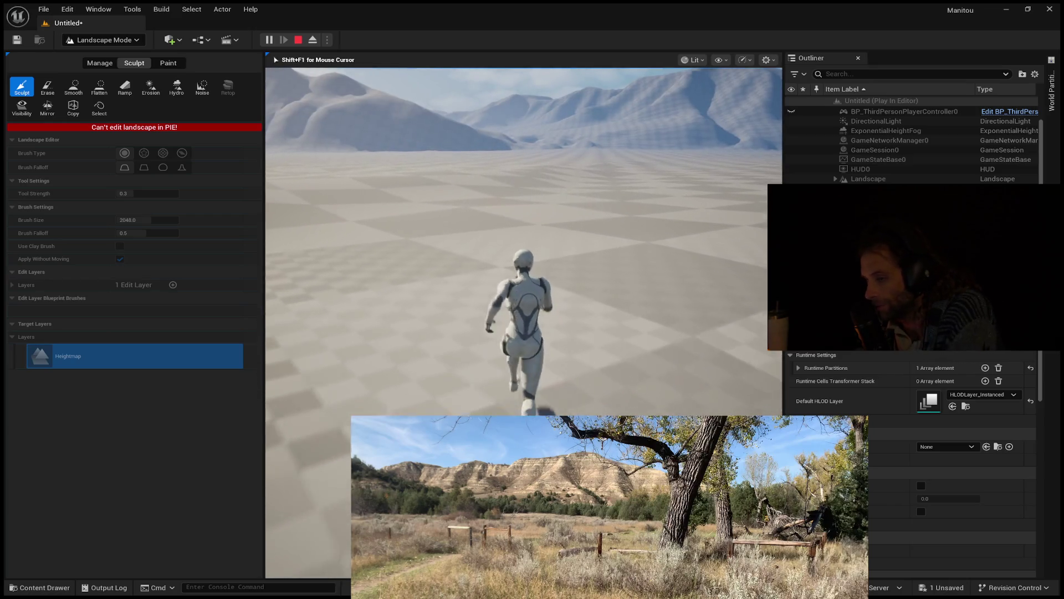
key(Escape)
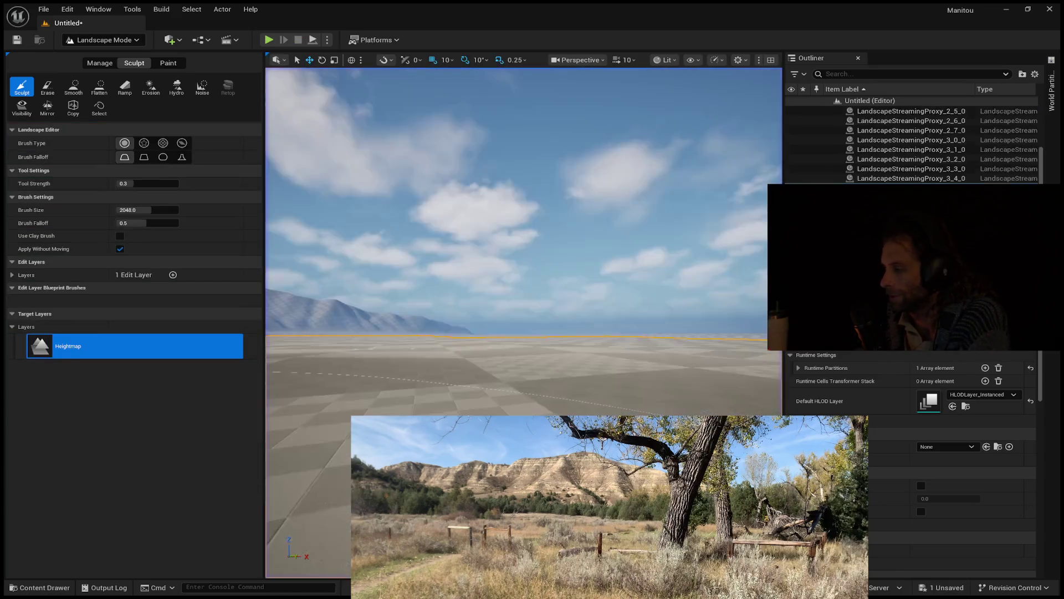
click(1052, 90)
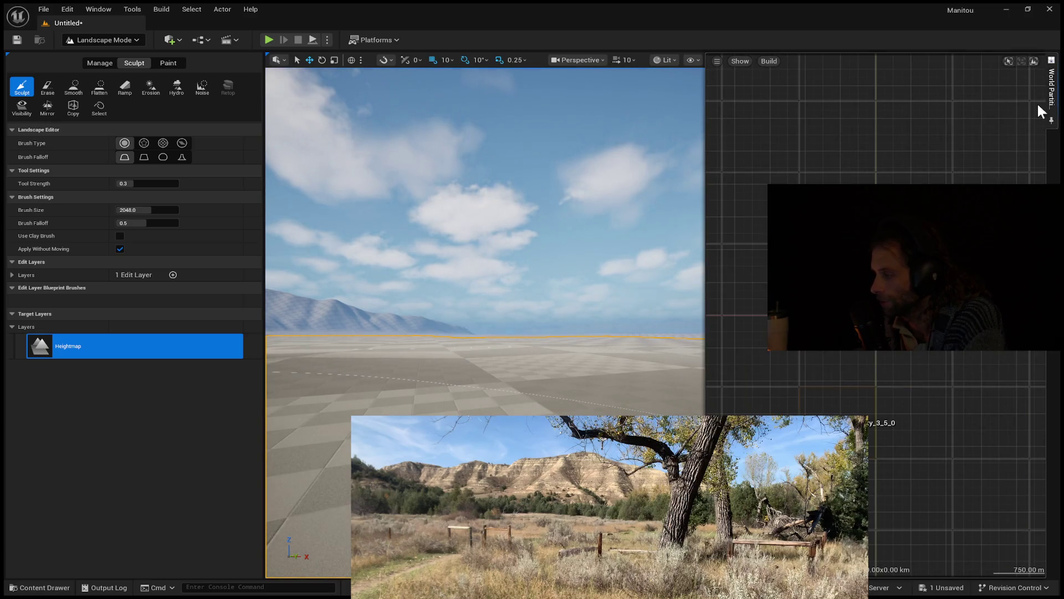
scroll(886, 430, down, 3)
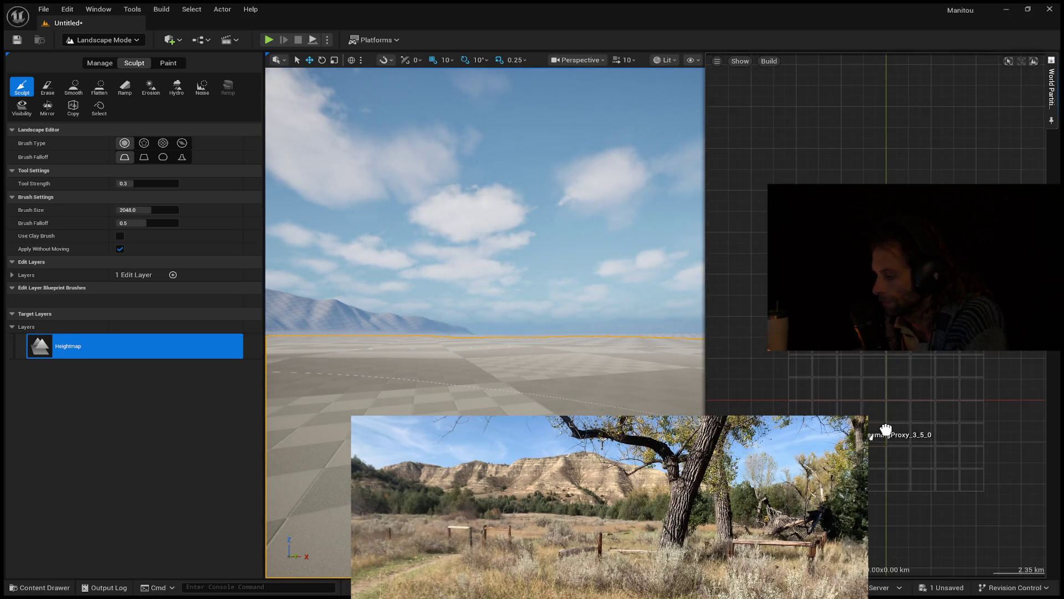
mouse_move(843, 413)
mouse_down()
mouse_move(956, 468)
mouse_move(1019, 555)
mouse_up()
scroll(965, 488, down, 2)
scroll(1007, 533, down, 2)
scroll(1018, 551, down, 1)
scroll(1019, 552, down, 1)
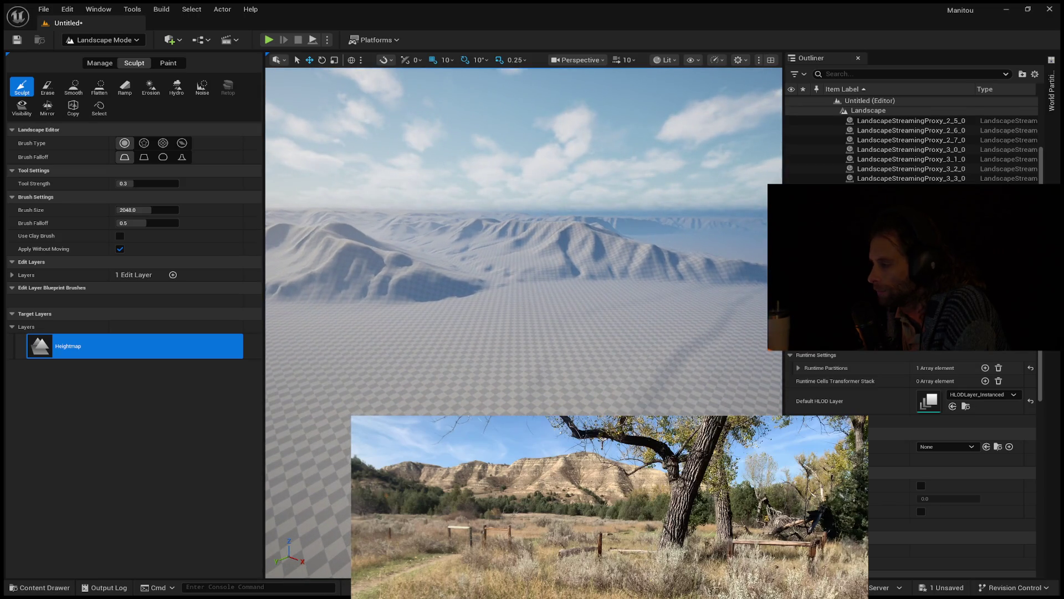
click(1051, 89)
scroll(1015, 558, down, 1)
mouse_move(1015, 558)
mouse_down()
mouse_move(917, 361)
mouse_move(872, 174)
mouse_move(809, 150)
mouse_up()
scroll(810, 152, up, 3)
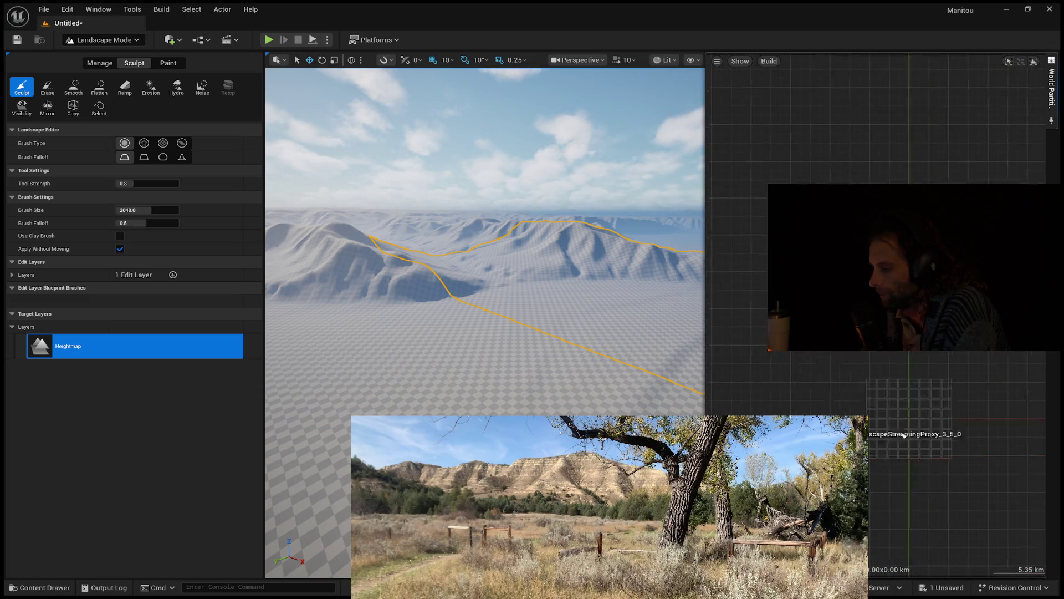
scroll(886, 468, up, 3)
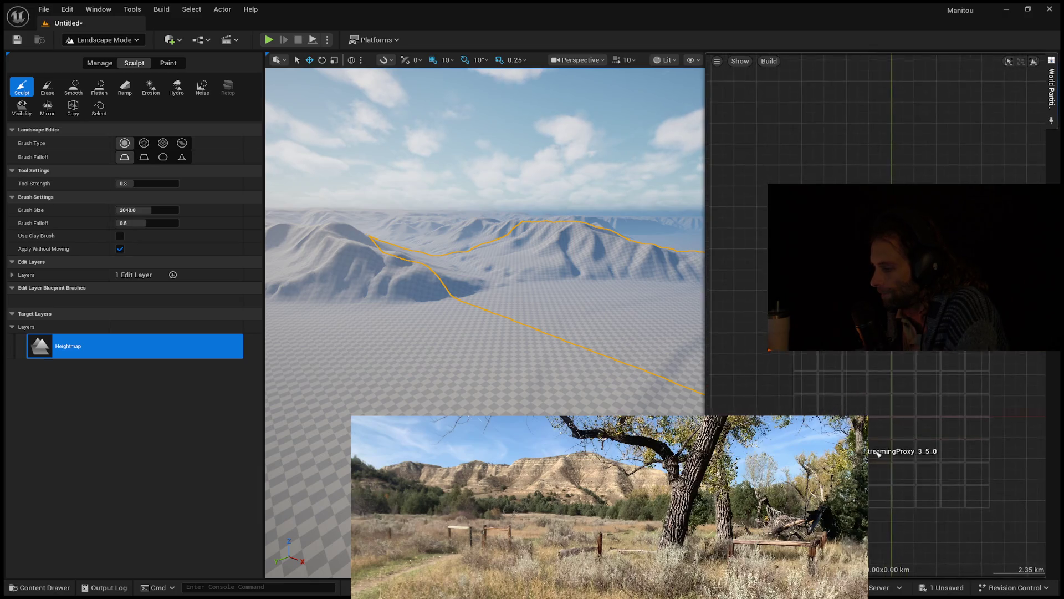
scroll(902, 547, up, 2)
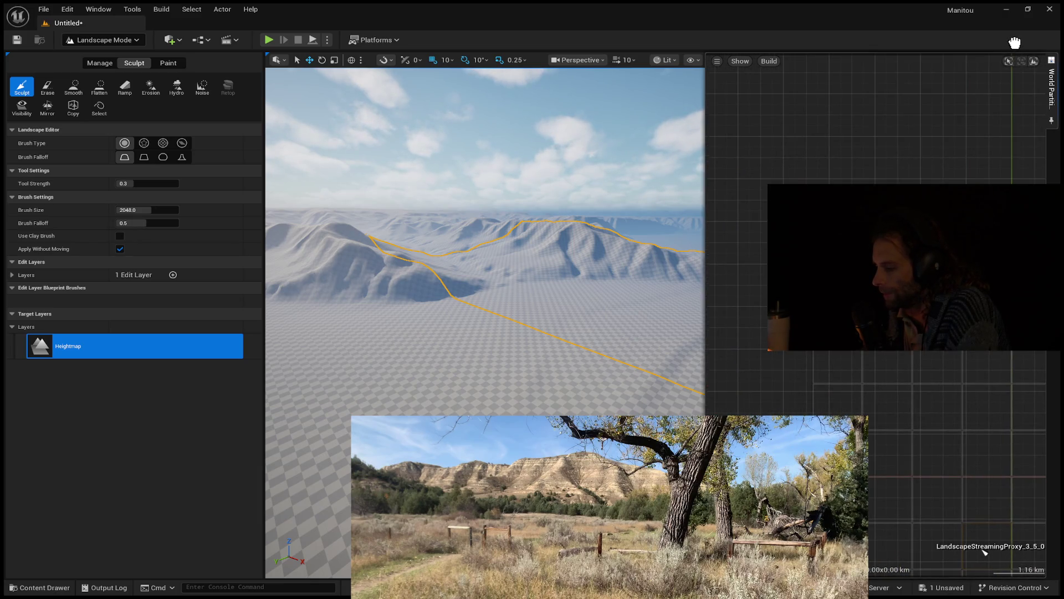
scroll(934, 452, down, 5)
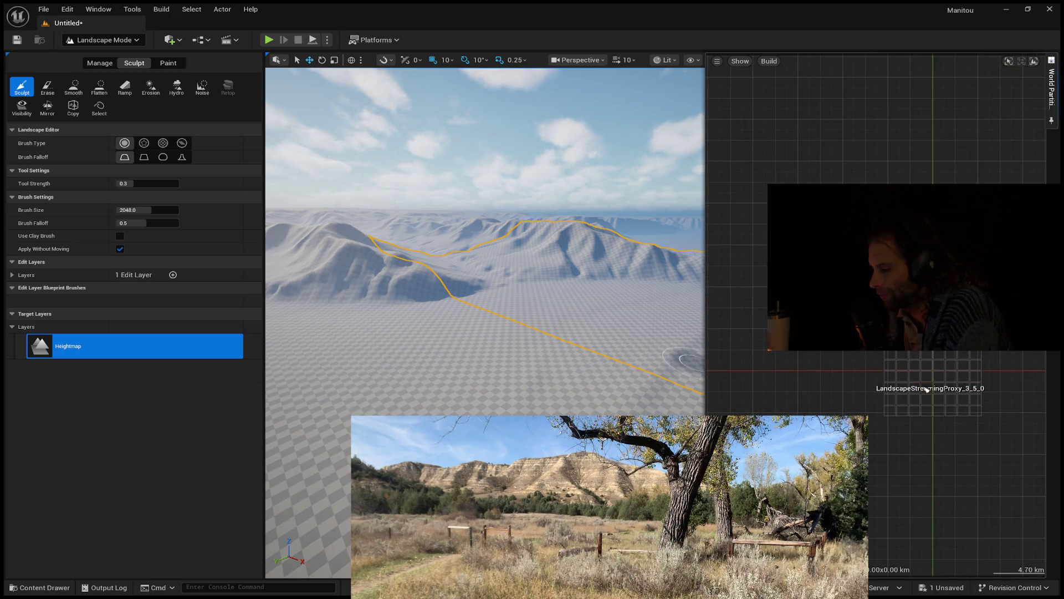
scroll(924, 383, down, 1)
mouse_move(924, 383)
mouse_down()
mouse_move(1022, 527)
mouse_move(1024, 558)
mouse_up()
scroll(1022, 538, down, 2)
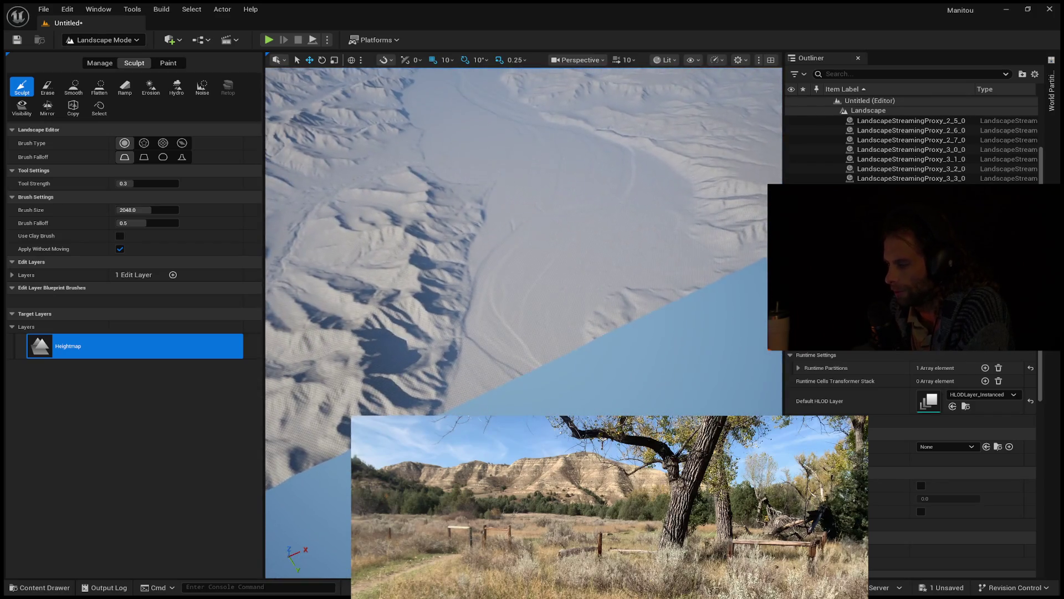
- On the World Partition map, select the grey region cell over the landscape and remove it
click(1051, 104)
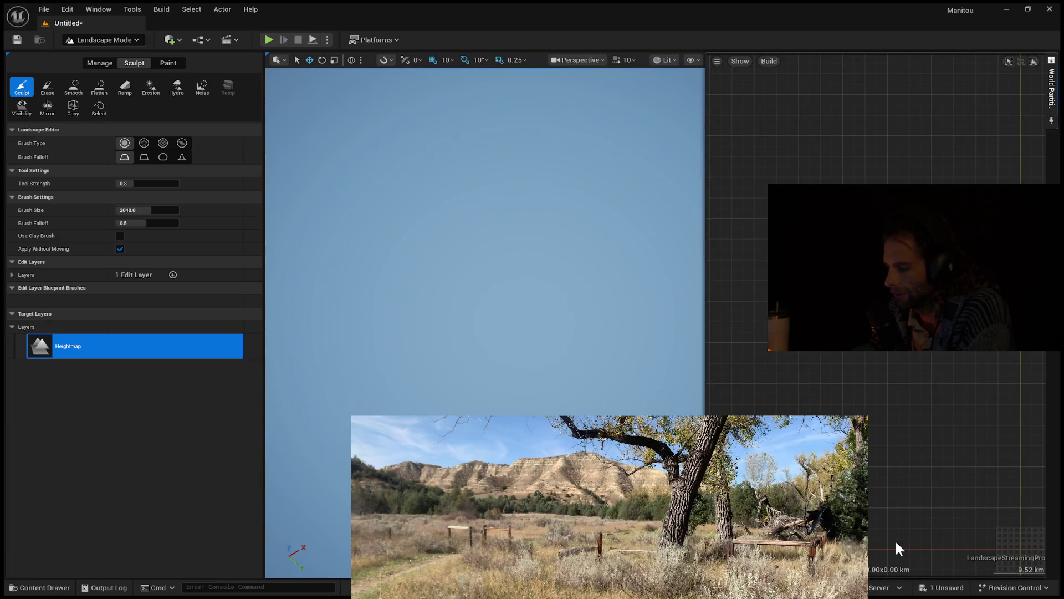
drag(1006, 539, 884, 466)
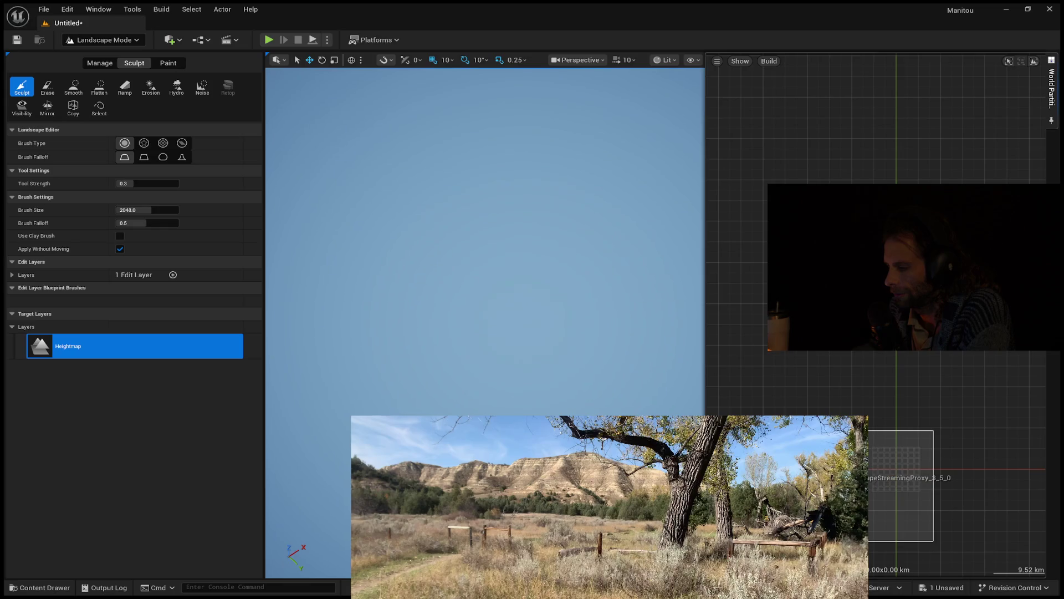
scroll(903, 471, up, 4)
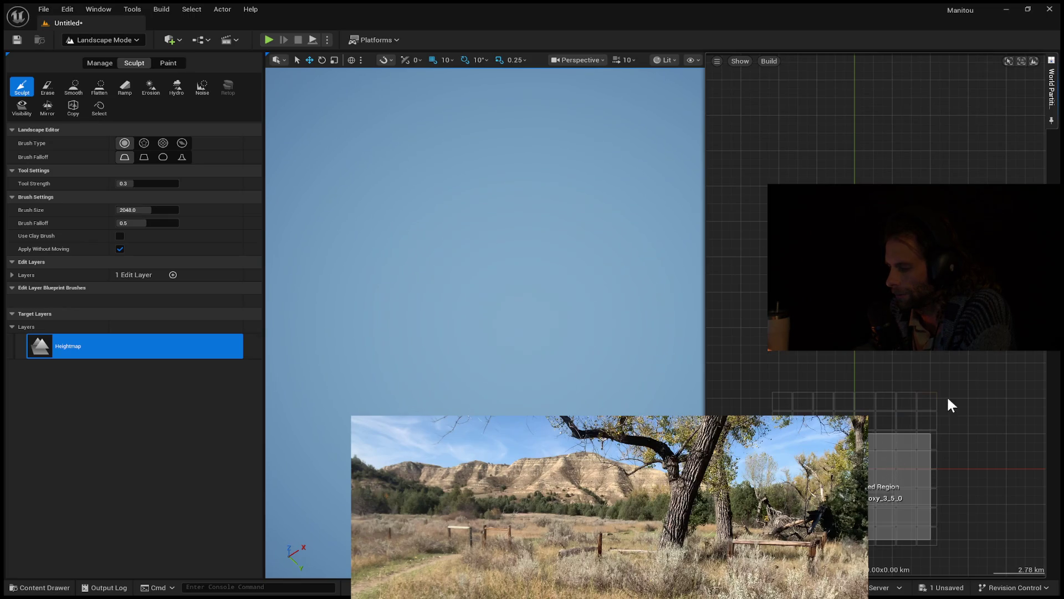
mouse_move(934, 396)
mouse_down()
mouse_move(775, 527)
mouse_move(776, 544)
mouse_up()
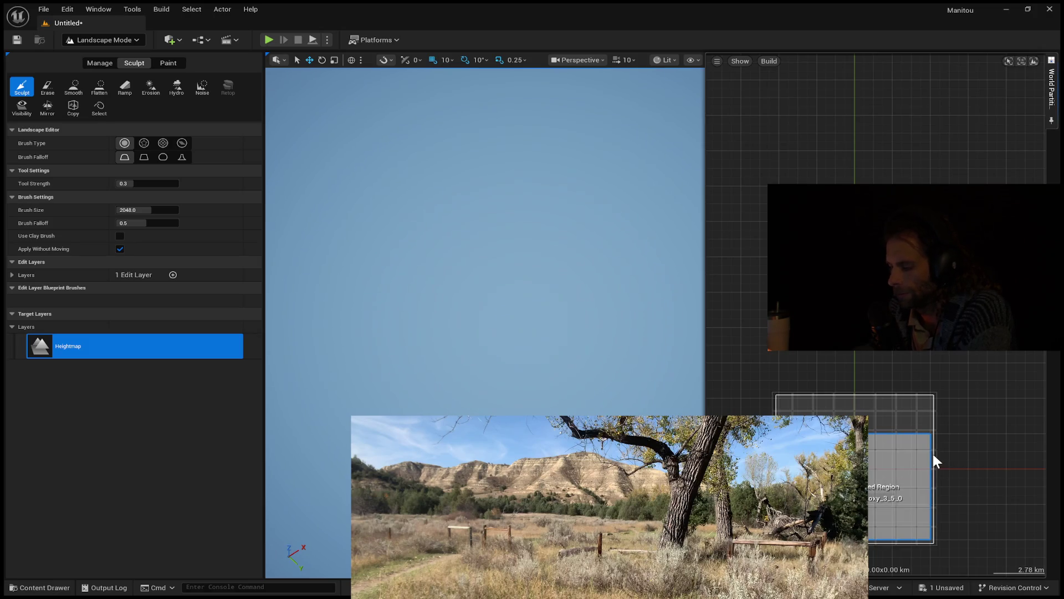
click(887, 477)
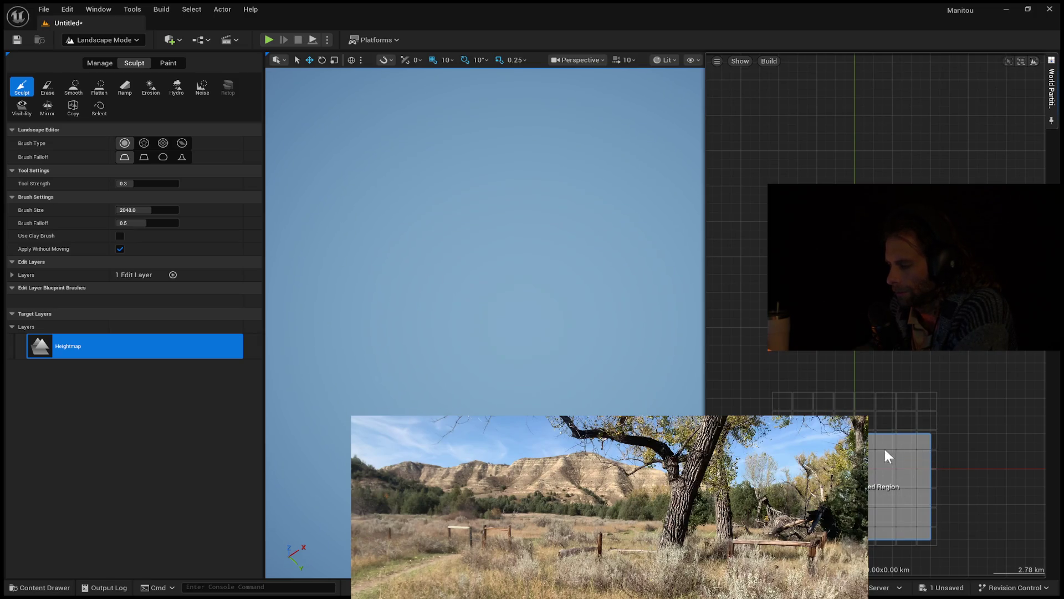
click(889, 461)
click(933, 380)
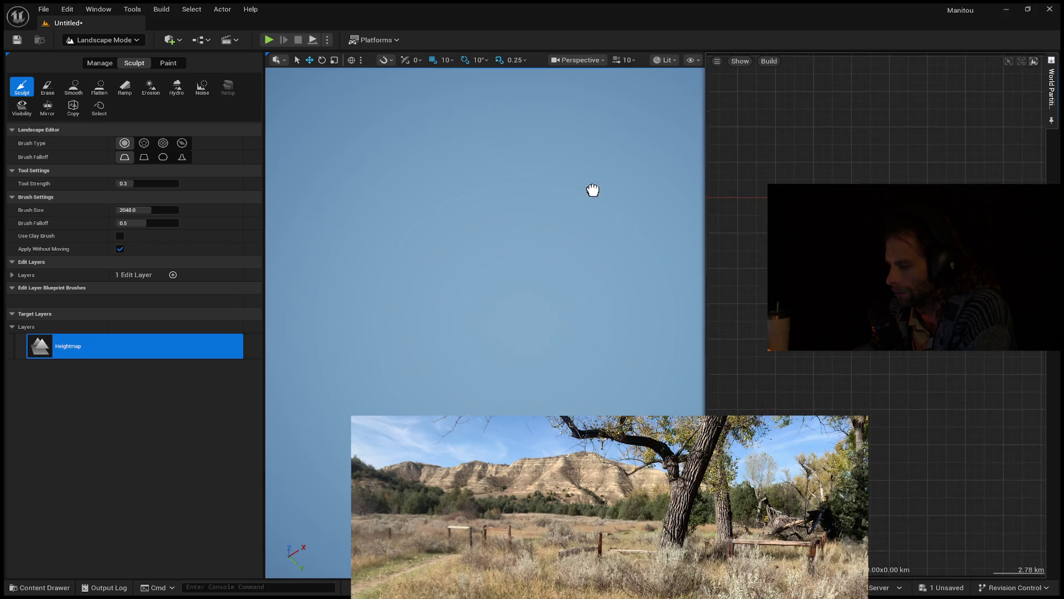
- Close and reopen the World Partition map to show the landscape's streaming proxy grid
click(240, 166)
scroll(241, 162, down, 1)
scroll(240, 163, up, 1)
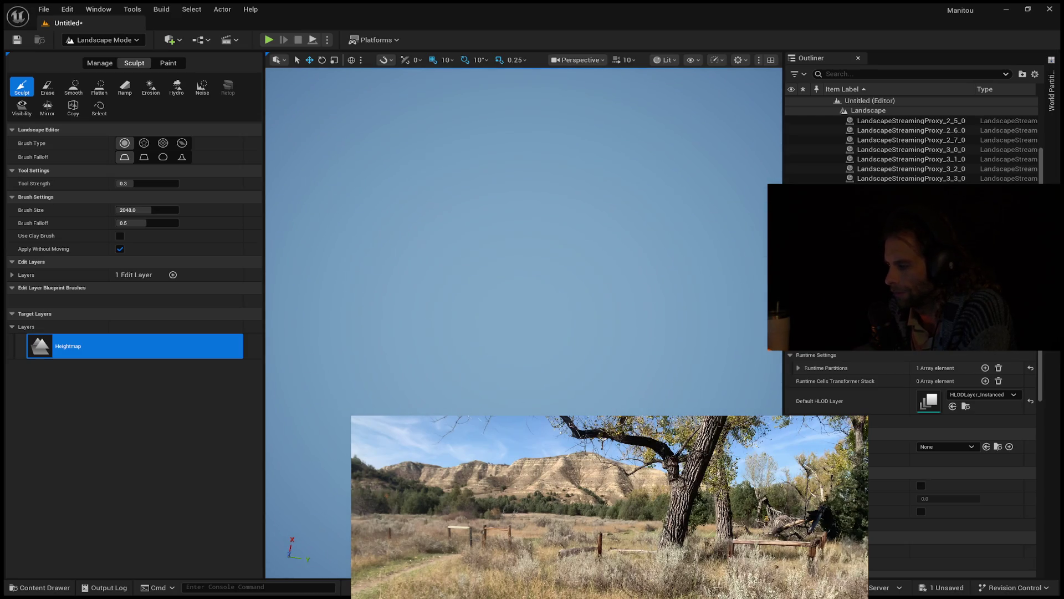
click(1052, 89)
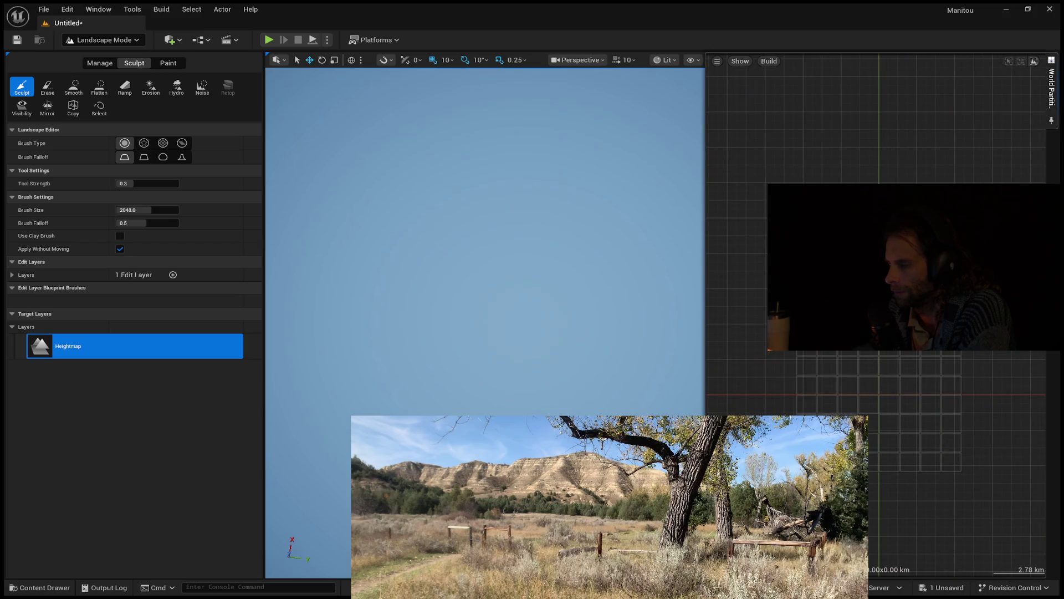
- Load the landscape region by double-clicking it on the World Partition map, then bring the map back
double_click(889, 474)
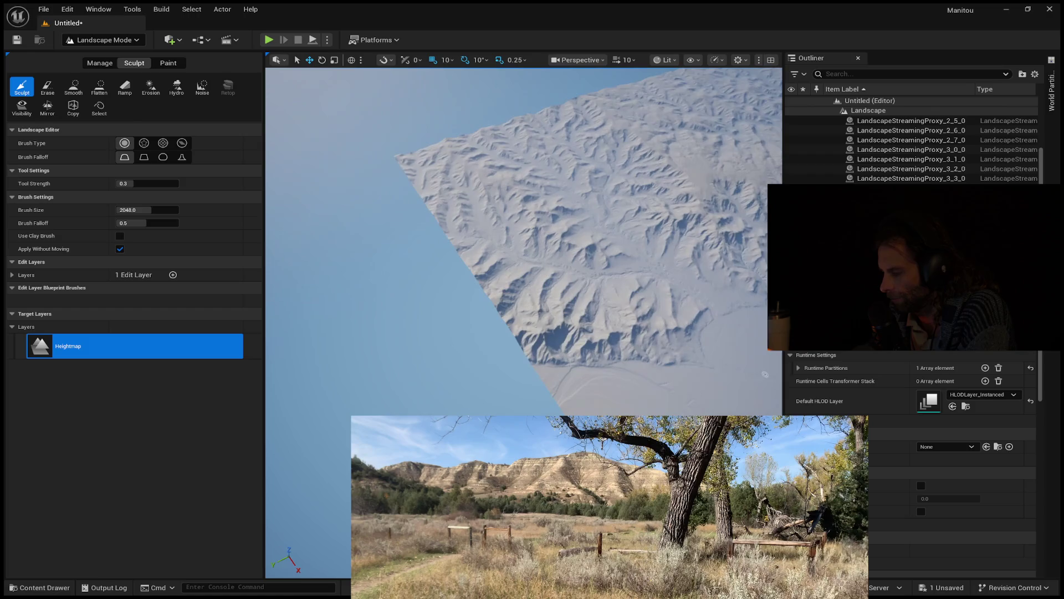
click(1052, 123)
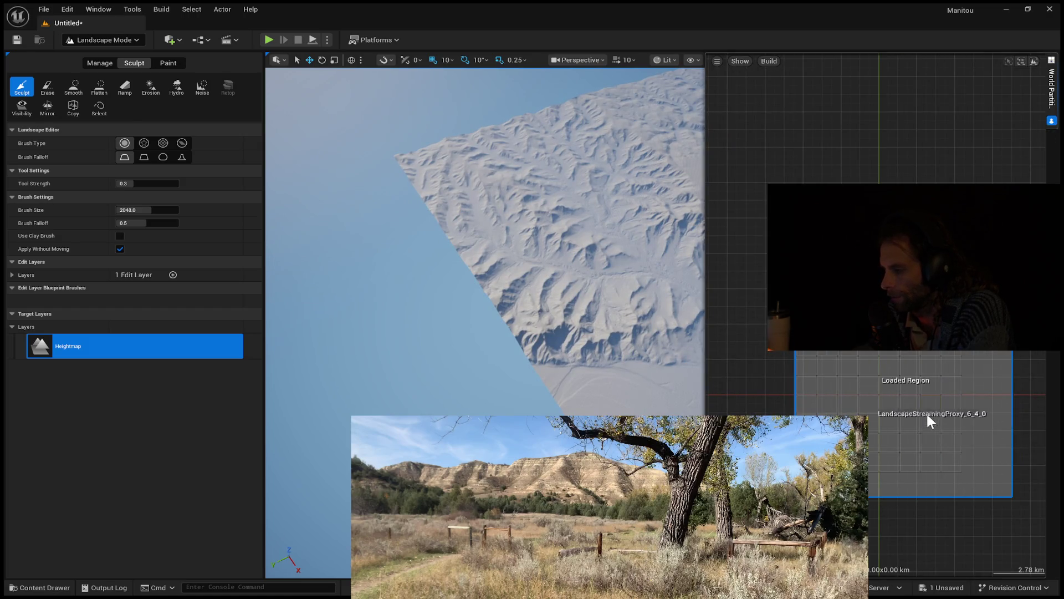
scroll(977, 537, down, 5)
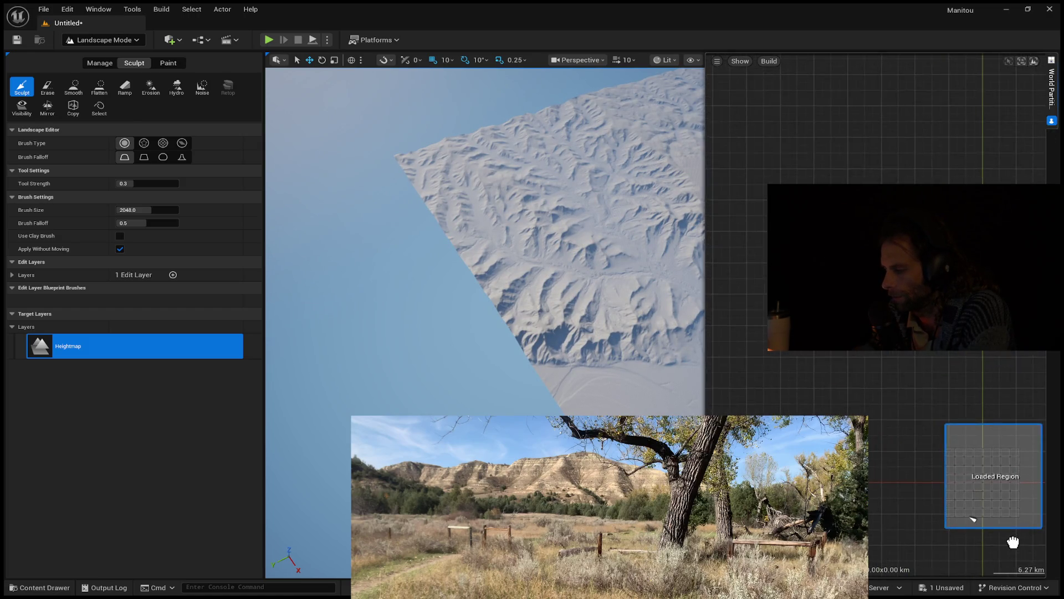
mouse_move(1022, 551)
mouse_down()
mouse_move(1031, 577)
mouse_move(1017, 573)
mouse_up()
- Pan and zoom the map around the loaded region, then clear the region selection
scroll(1018, 574, down, 1)
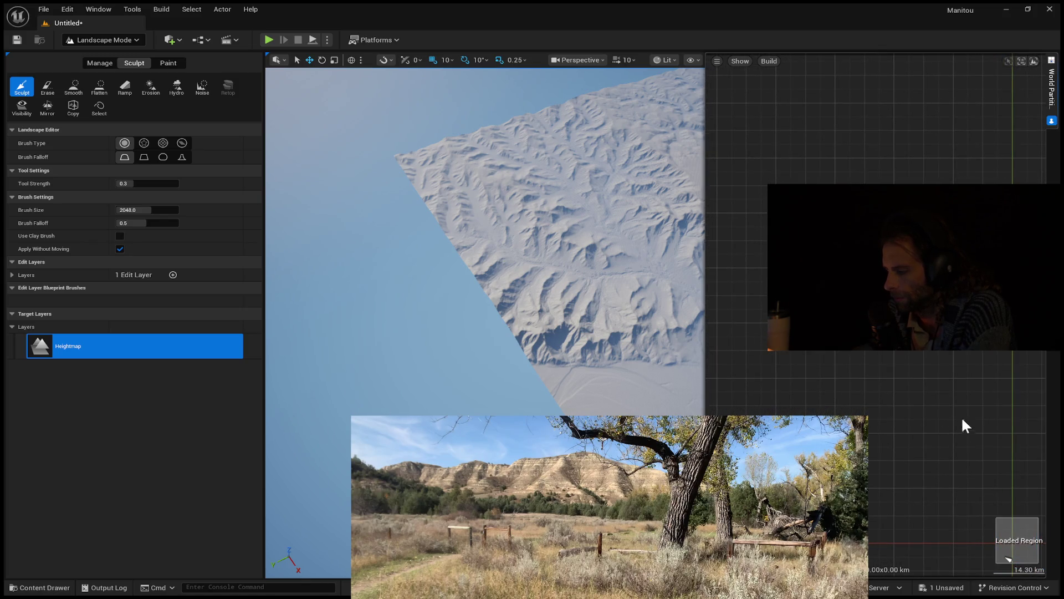
scroll(981, 445, down, 1)
mouse_move(981, 444)
mouse_down()
mouse_move(1003, 502)
mouse_move(960, 423)
mouse_move(980, 454)
mouse_up()
scroll(1000, 501, up, 2)
scroll(959, 423, down, 1)
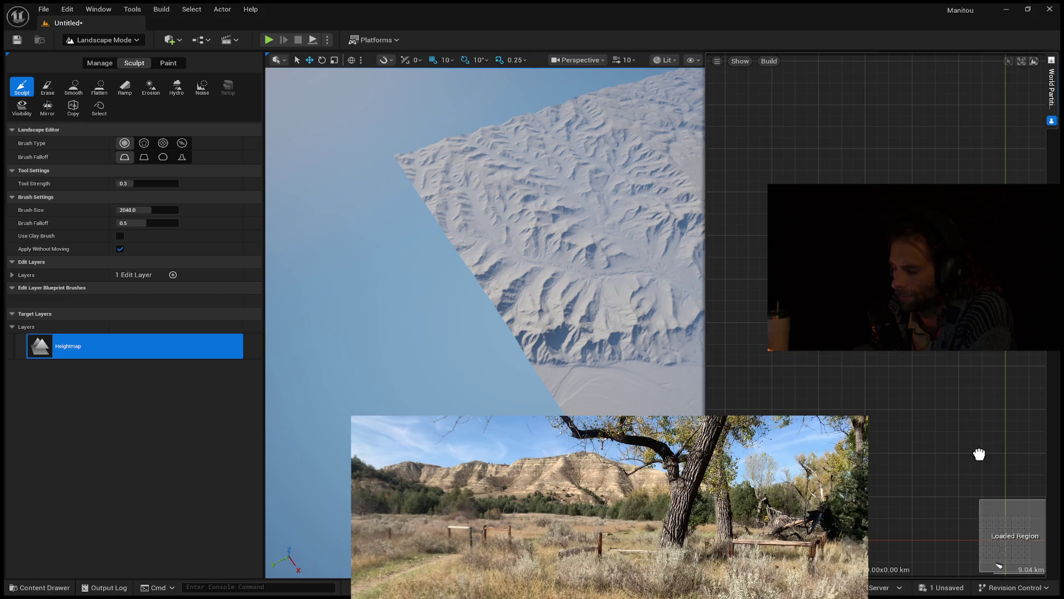
scroll(980, 454, down, 2)
drag(980, 454, 987, 464)
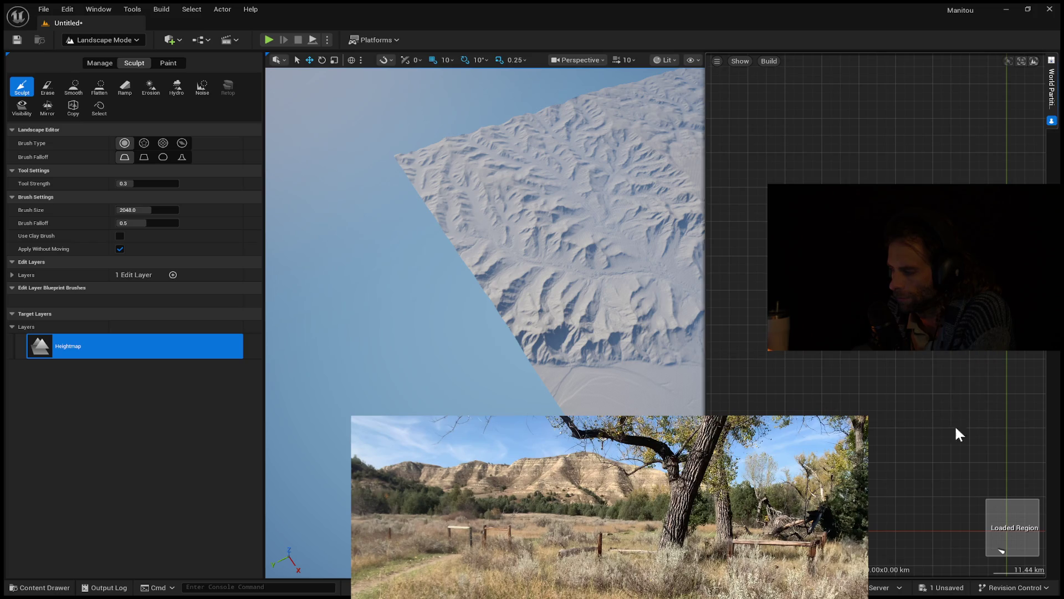
scroll(959, 446, up, 4)
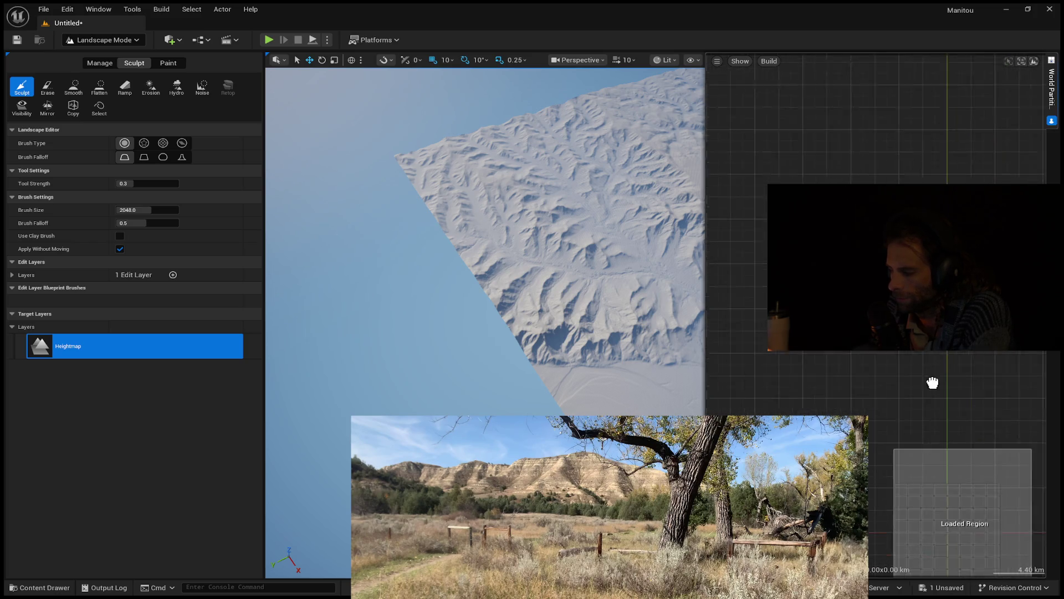
scroll(884, 427, up, 2)
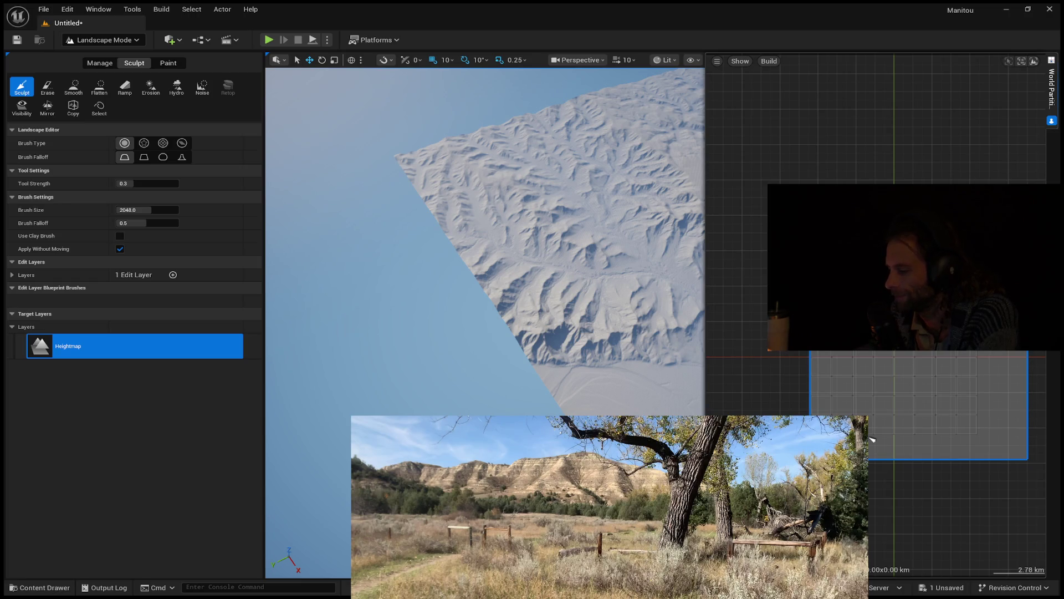
click(909, 370)
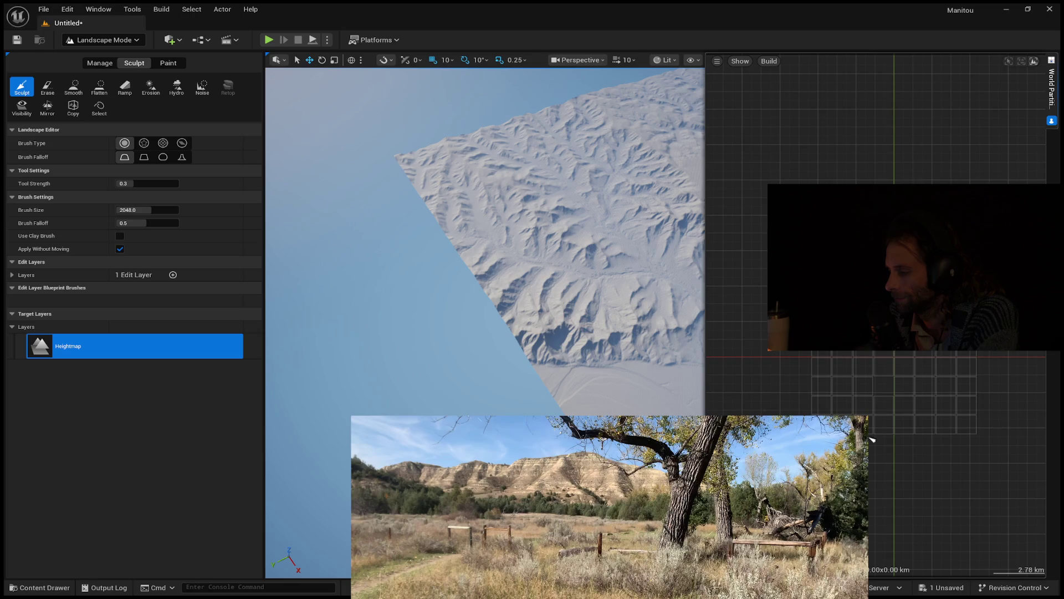
- Fly the viewport to a low spot on the terrain from the map and measure a distance across it
double_click(796, 366)
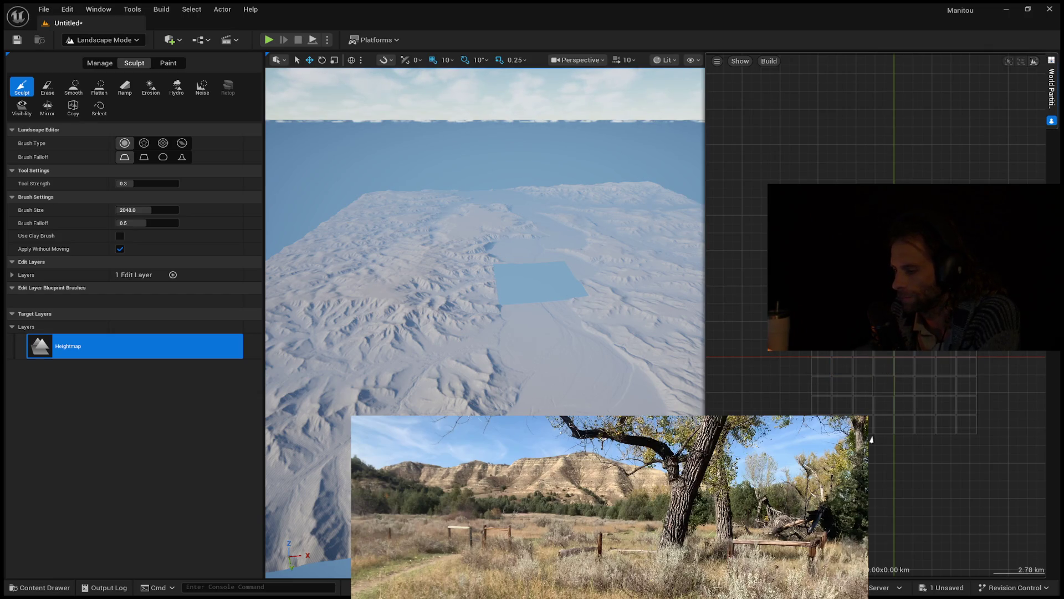
scroll(980, 411, up, 4)
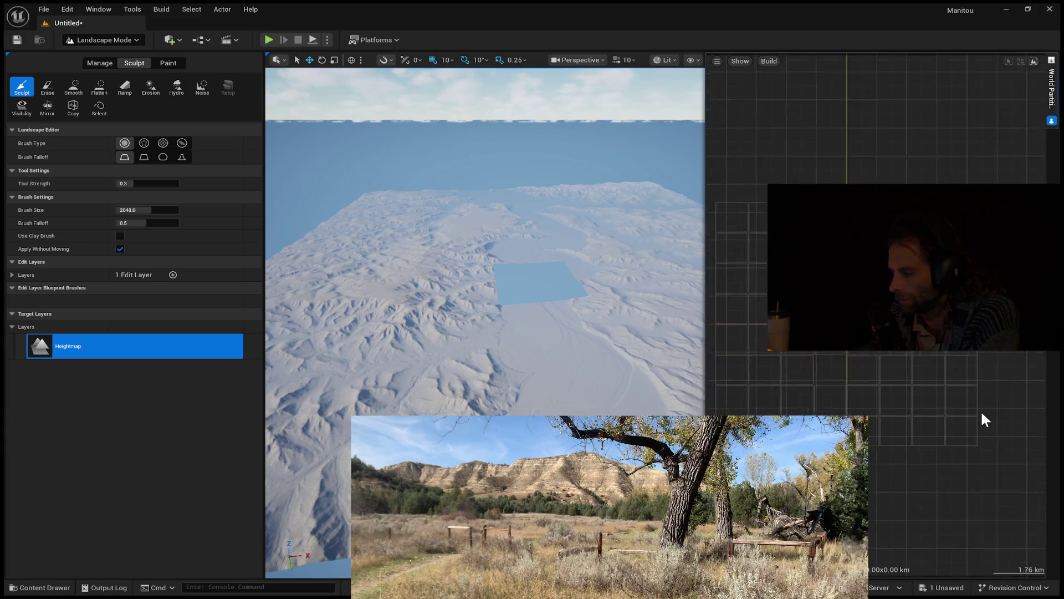
scroll(982, 414, up, 4)
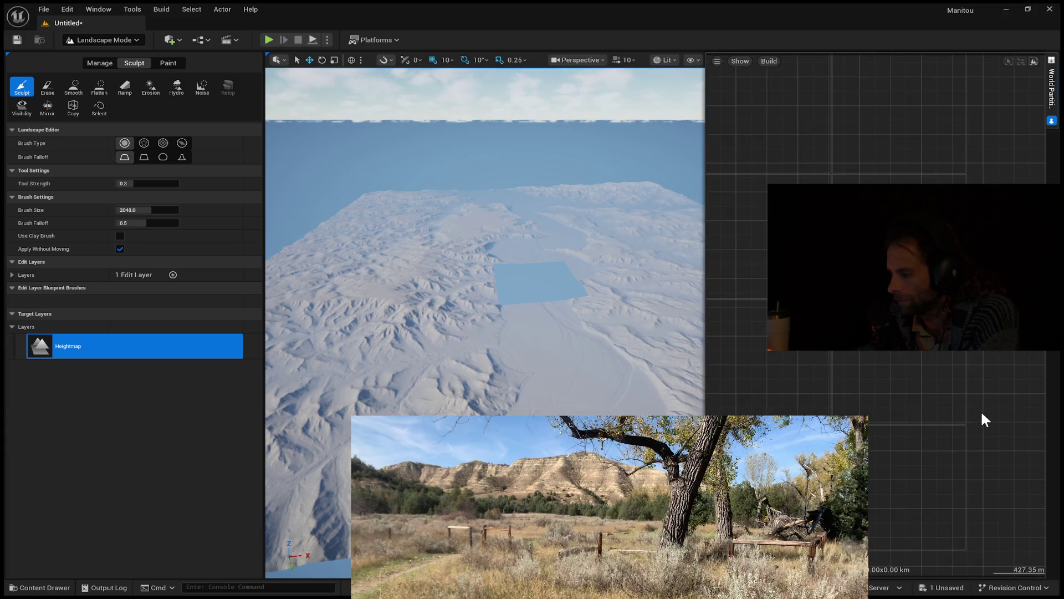
scroll(982, 414, up, 1)
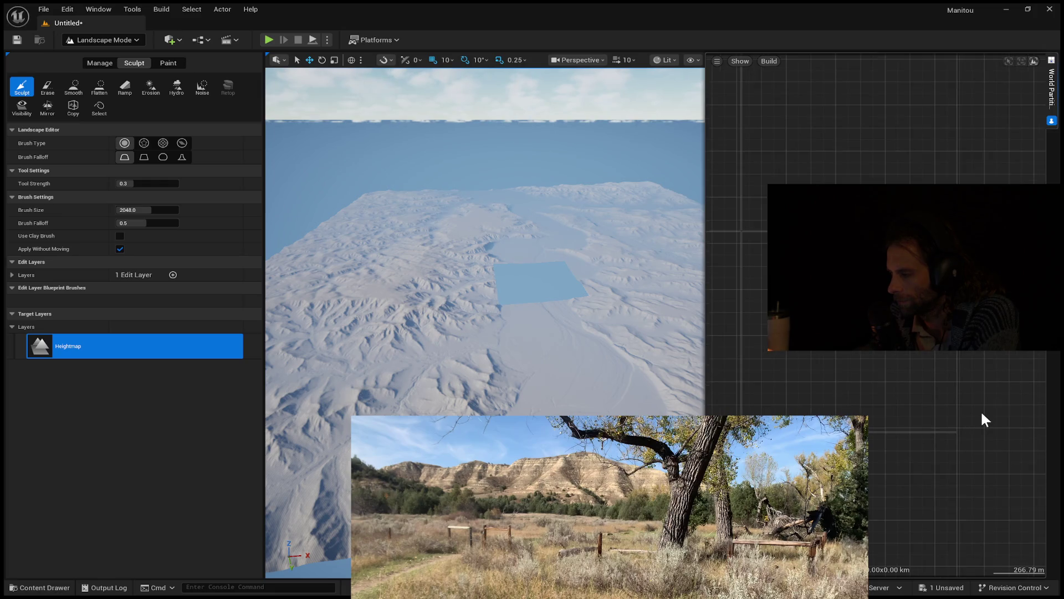
drag(769, 374, 893, 393)
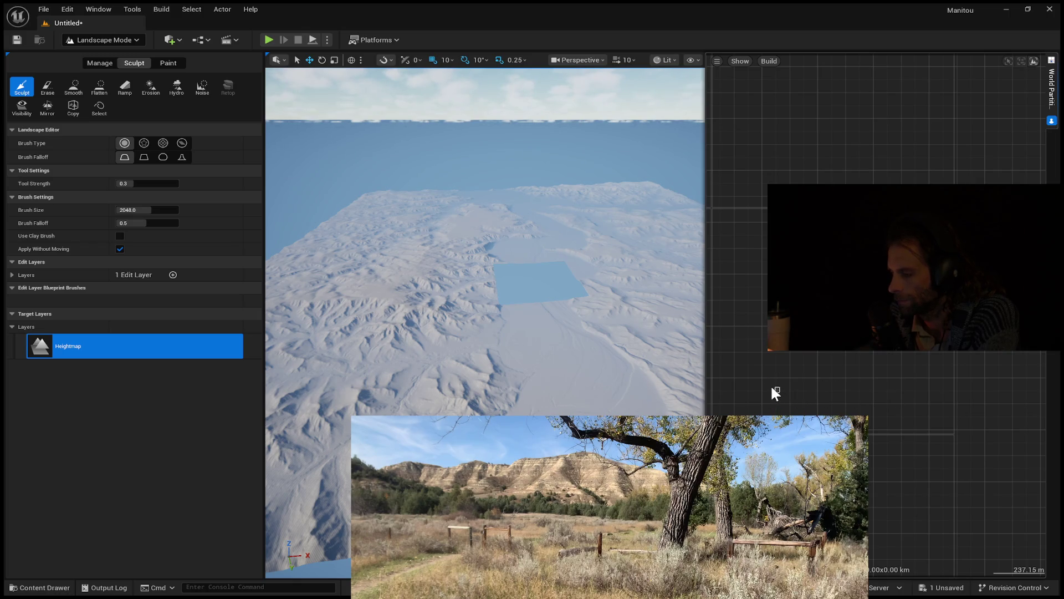
scroll(870, 480, down, 8)
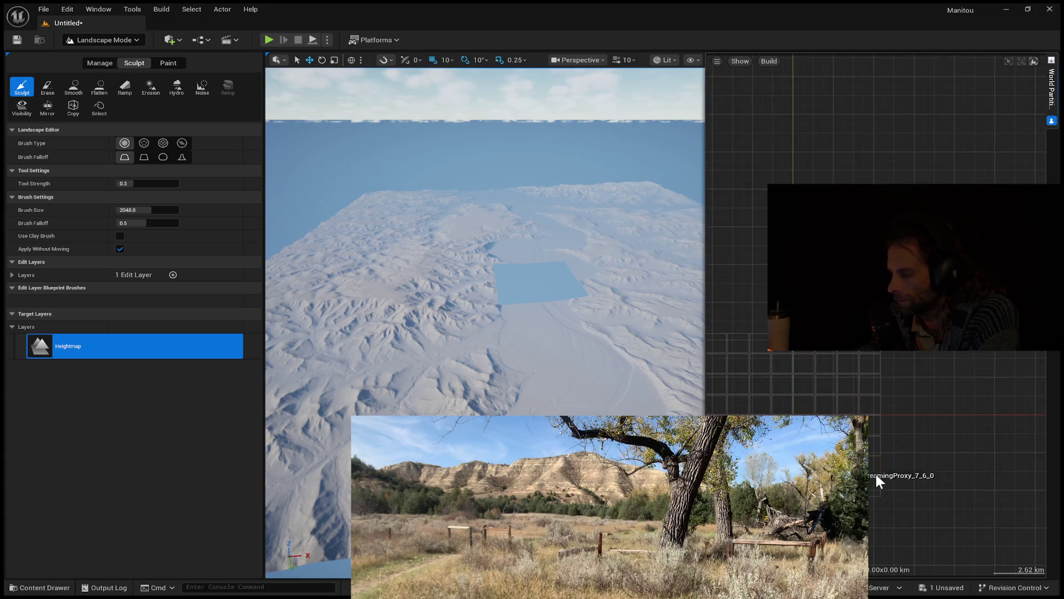
scroll(880, 468, down, 3)
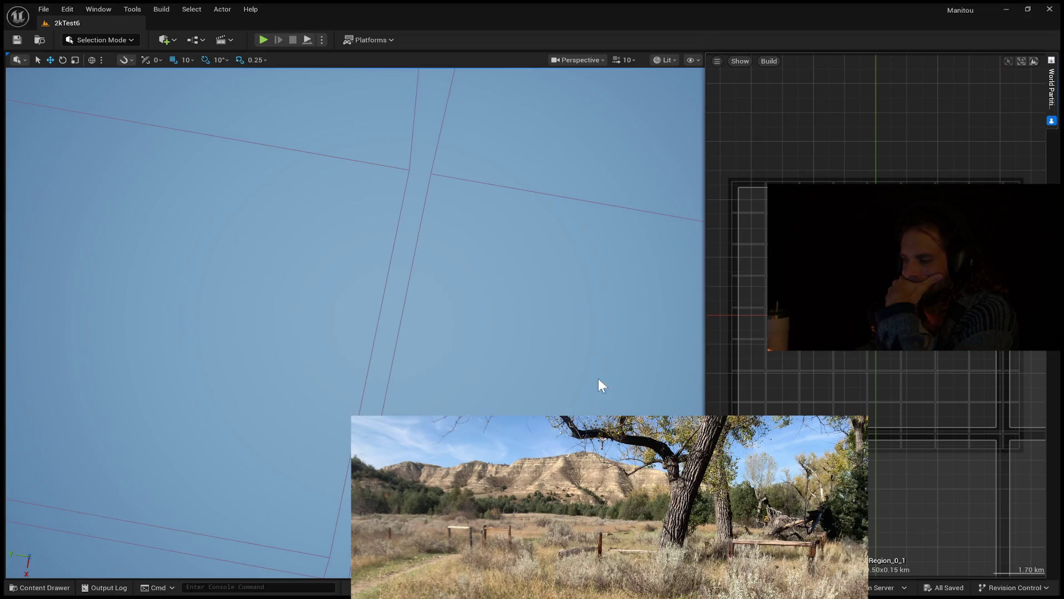
- Zoom and pan the World Partition map until all four 2kTest6 landscape regions show
scroll(748, 341, down, 4)
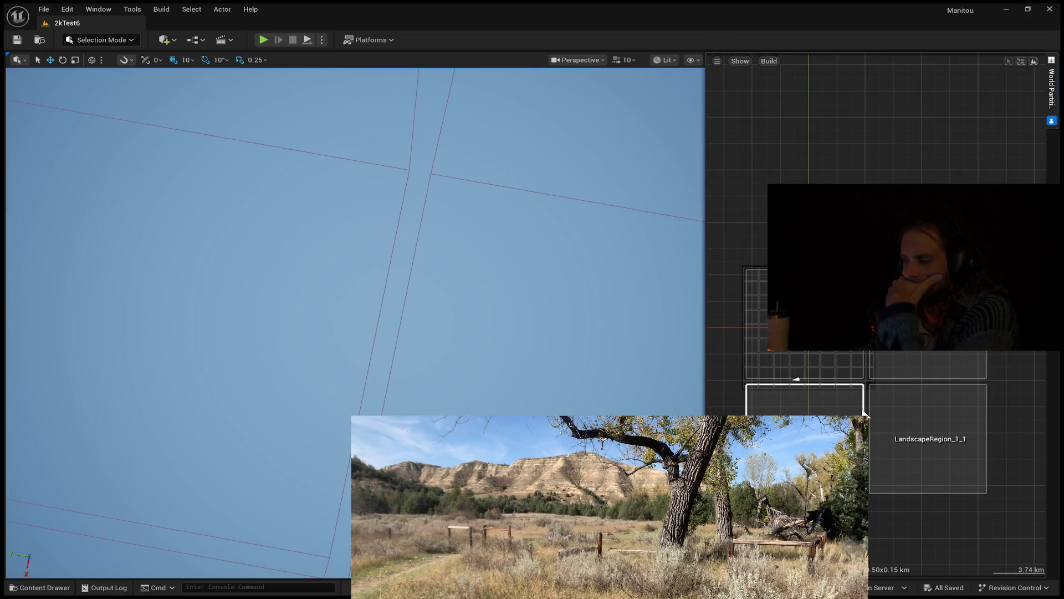
mouse_move(1022, 513)
mouse_down()
mouse_move(1020, 391)
mouse_move(1017, 411)
mouse_up()
scroll(975, 414, down, 4)
mouse_move(917, 423)
mouse_down()
mouse_move(941, 508)
mouse_move(980, 567)
mouse_move(1008, 583)
mouse_up()
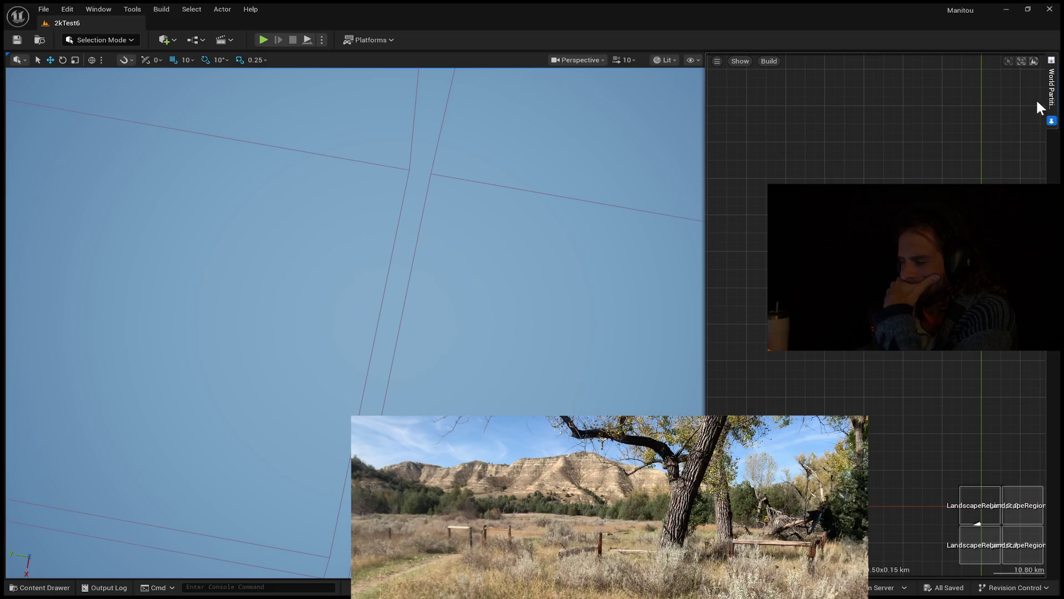
- Collapse the World Partition panel to return to the Outliner and Details panels
click(1052, 121)
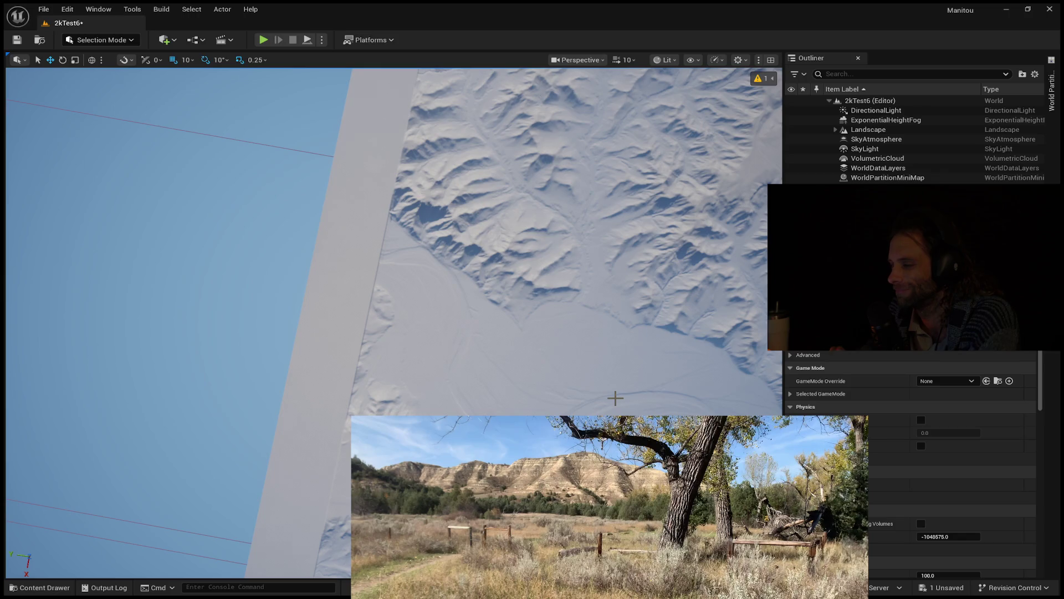
- Fly the camera back to an oblique overview of the landscape and its distant hills
mouse_move(615, 397)
mouse_down()
mouse_move(605, 377)
mouse_move(554, 366)
mouse_move(491, 282)
mouse_move(480, 250)
mouse_move(451, 256)
mouse_move(449, 282)
mouse_up()
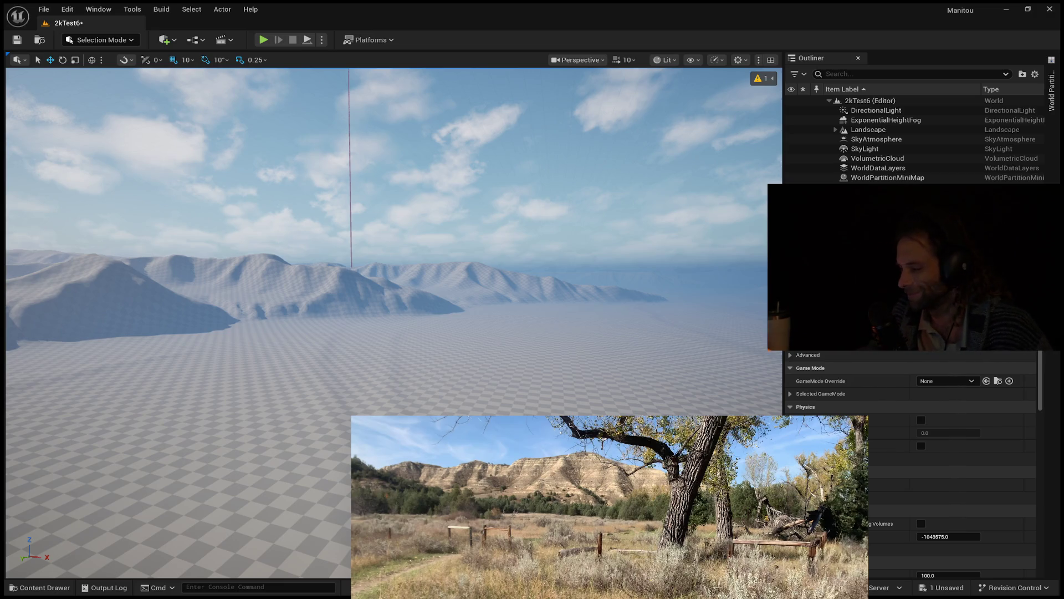
- Tilt the view down, then replace 2kTest6 with a new Empty Open World level
drag(481, 377, 481, 405)
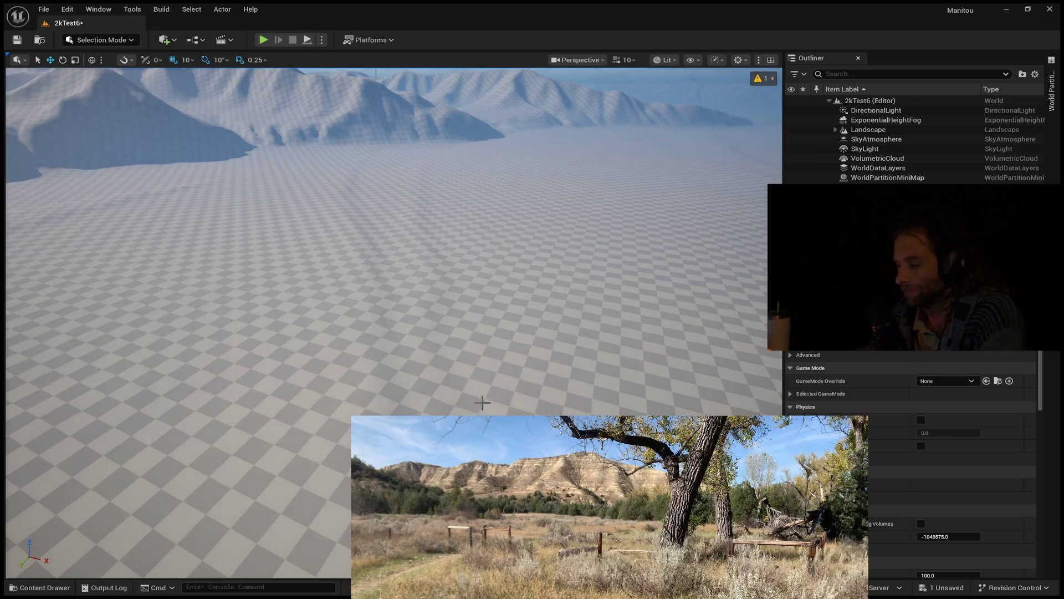
click(43, 10)
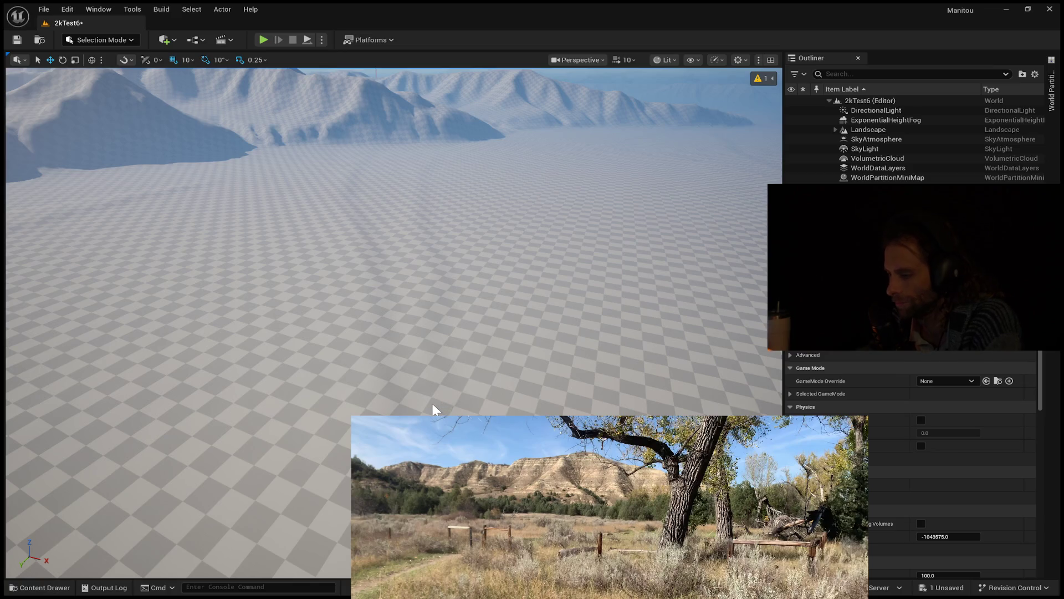
click(44, 10)
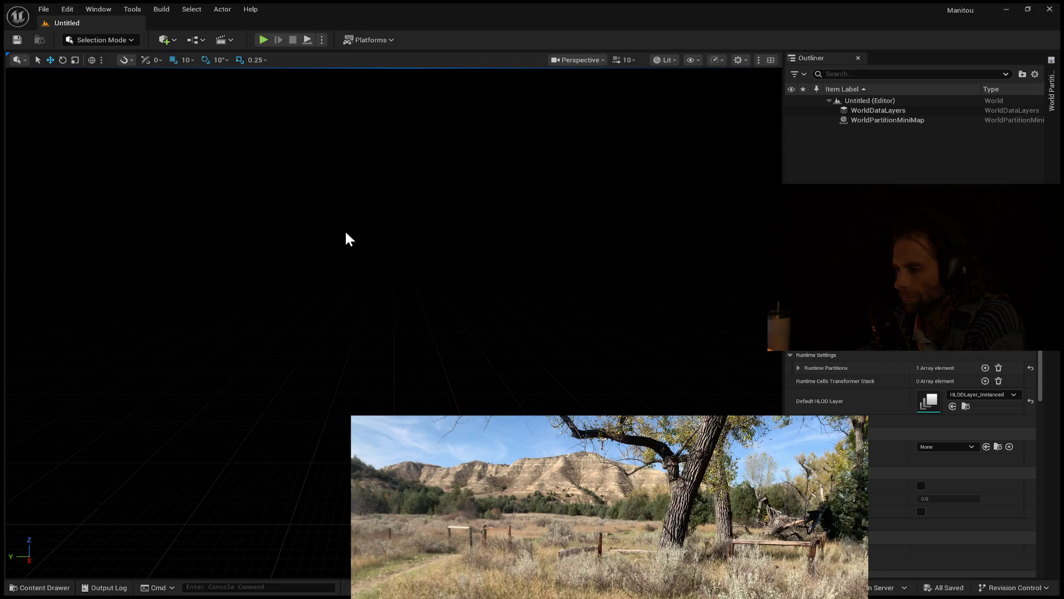
- Add sky, sun, fog and cloud actors, then switch to Landscape Mode
key(ctrl+v)
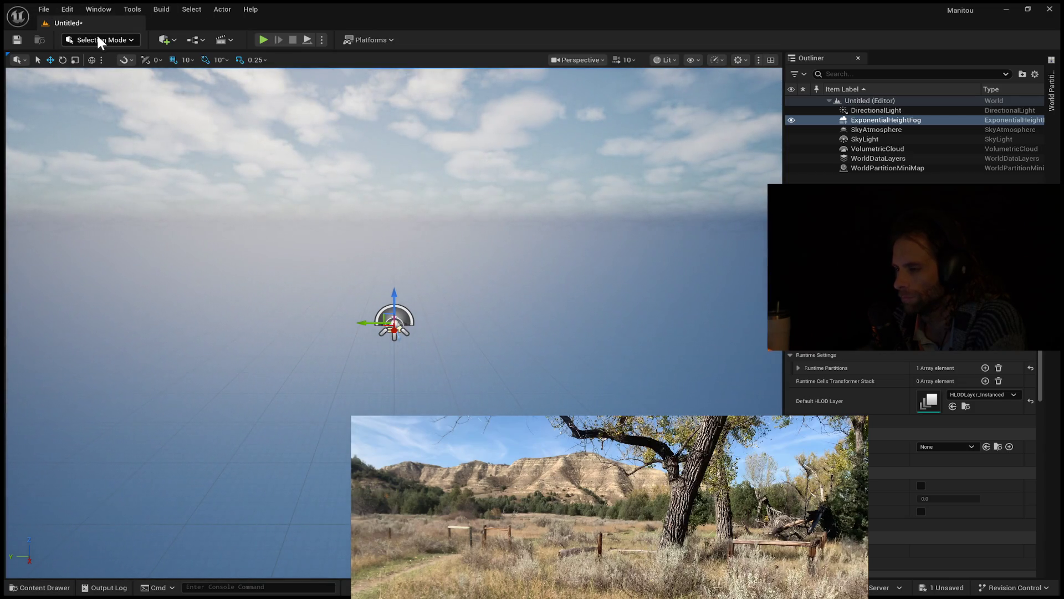
key(shift+2)
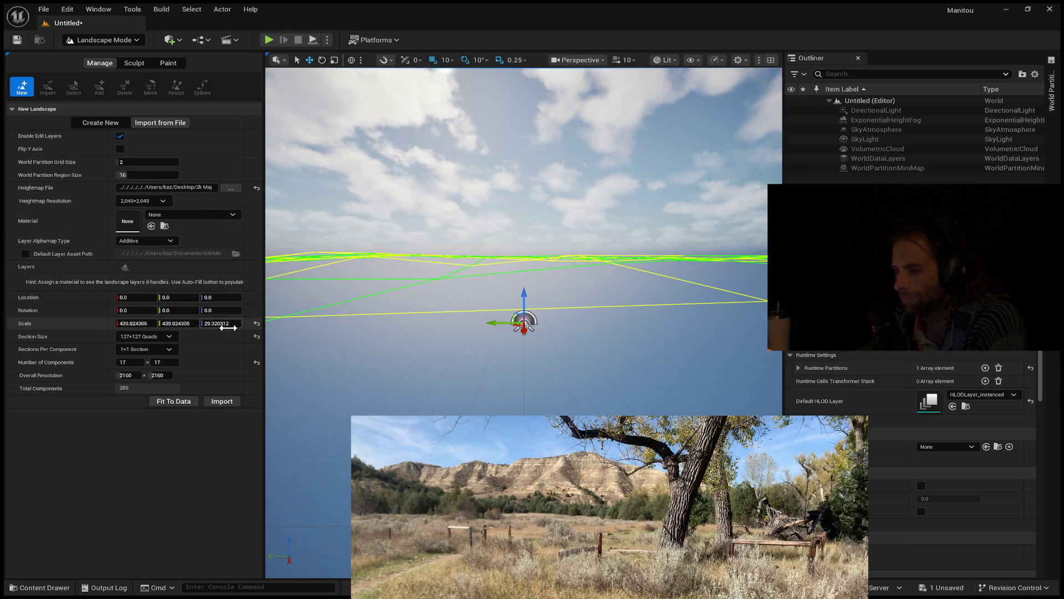
- Import the heightmap with 16 × 16 components, then briefly run and stop a play test
click(125, 362)
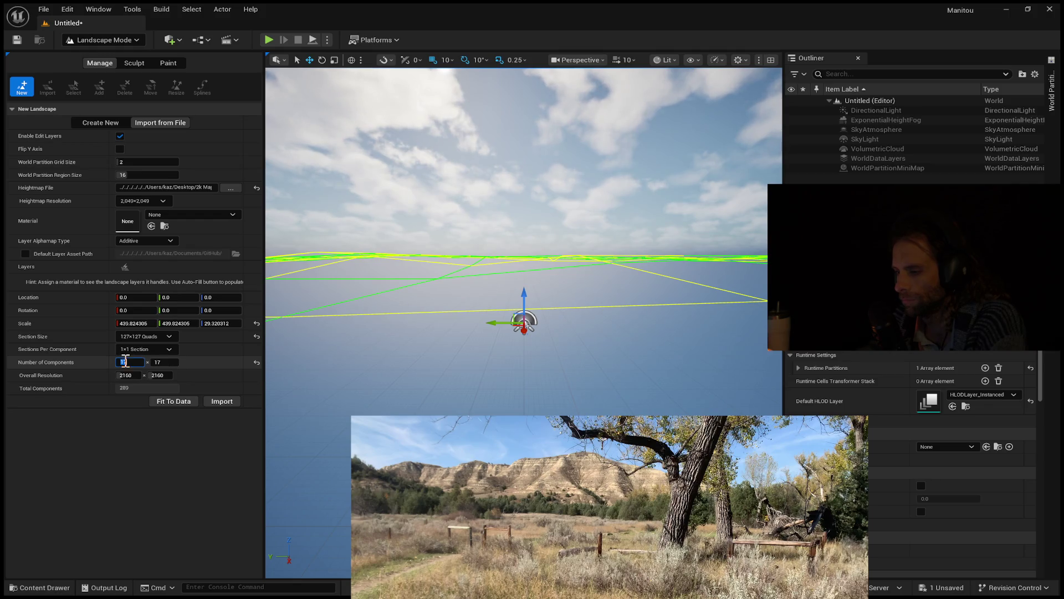
text(16)
click(173, 362)
text(16)
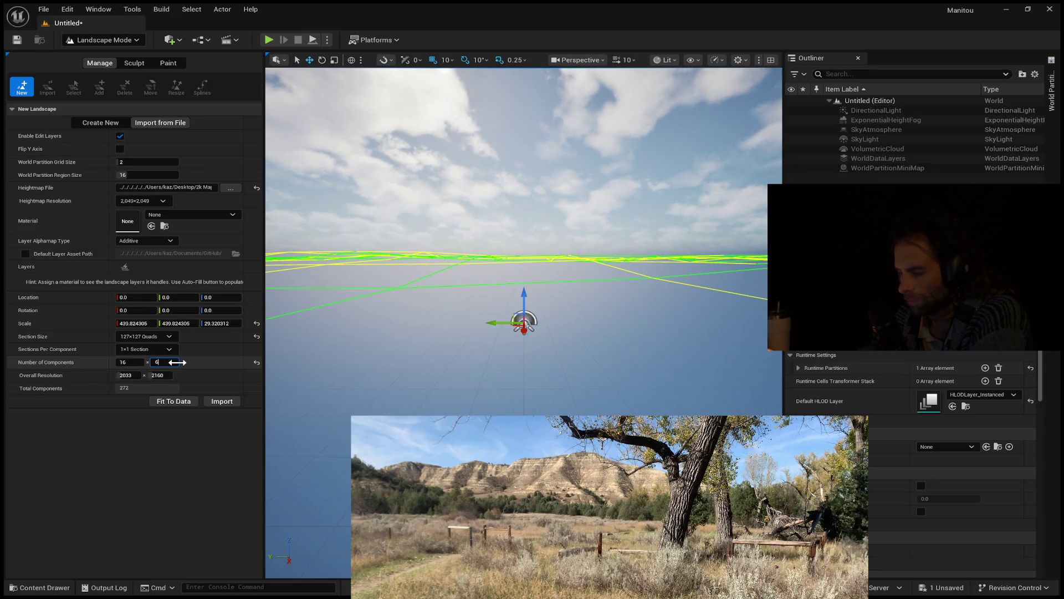
text(1)
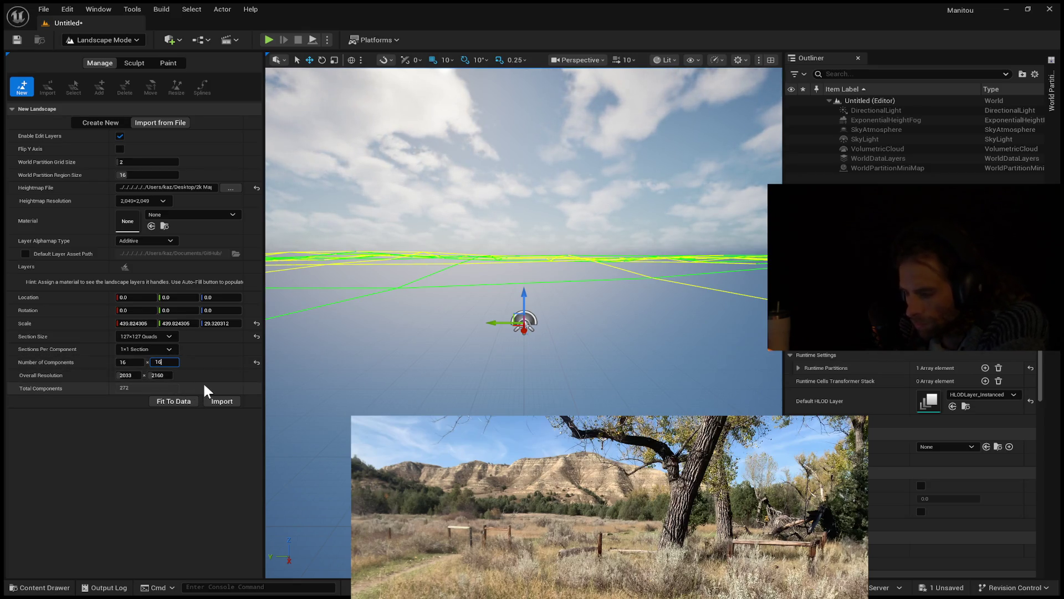
key(Return)
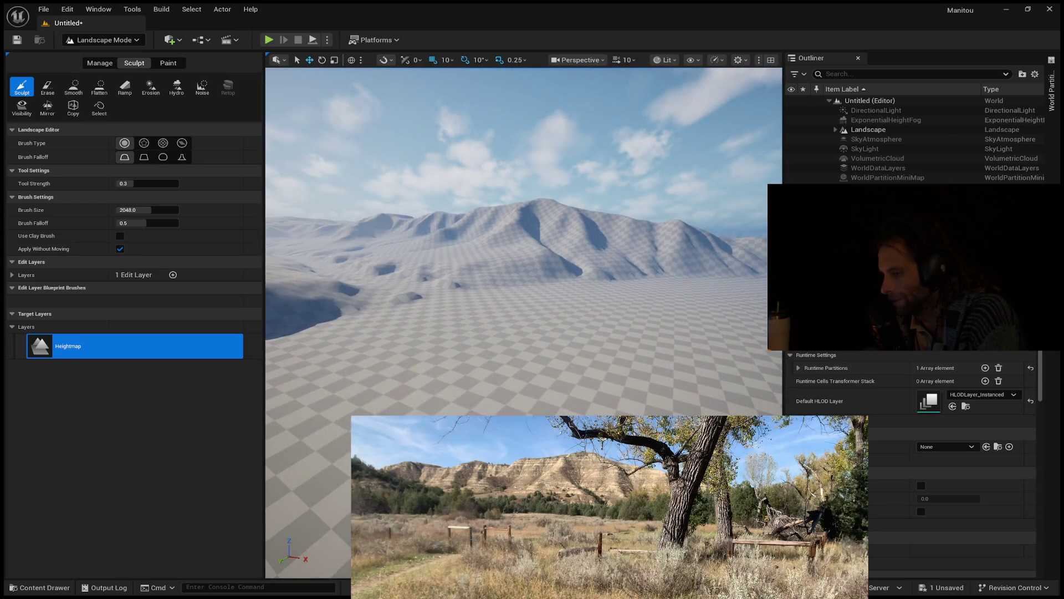
key(alt+p)
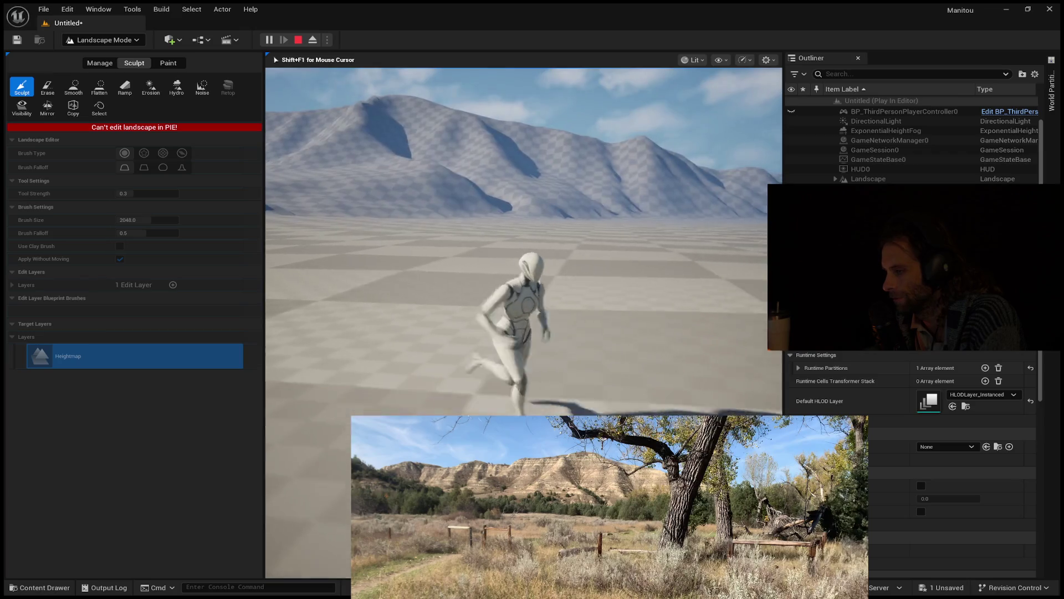
key(Escape)
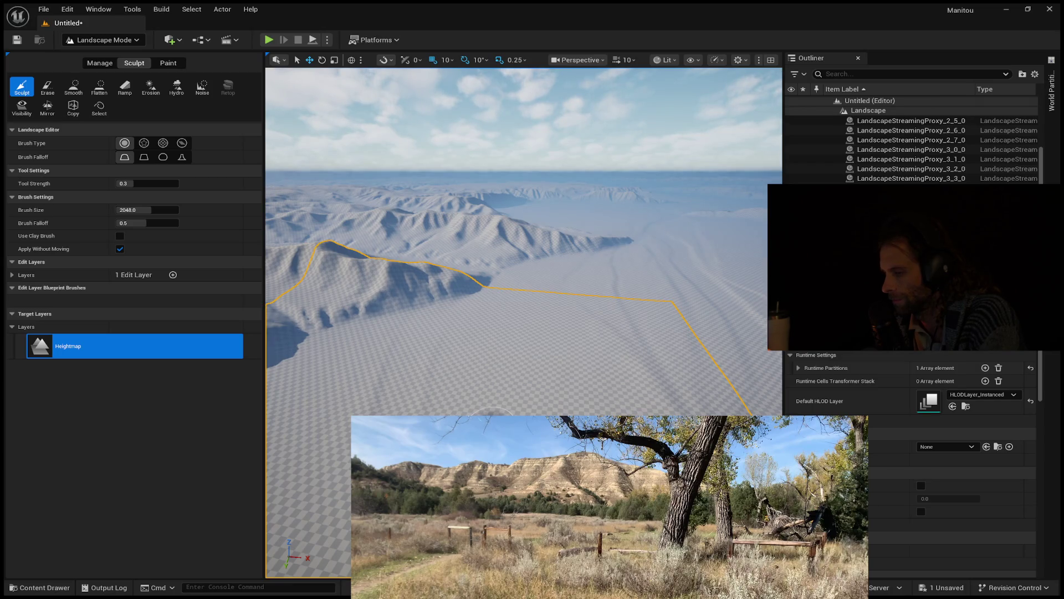
- Restart Play In Editor and run the character around the flat checkered ground
key(alt+p)
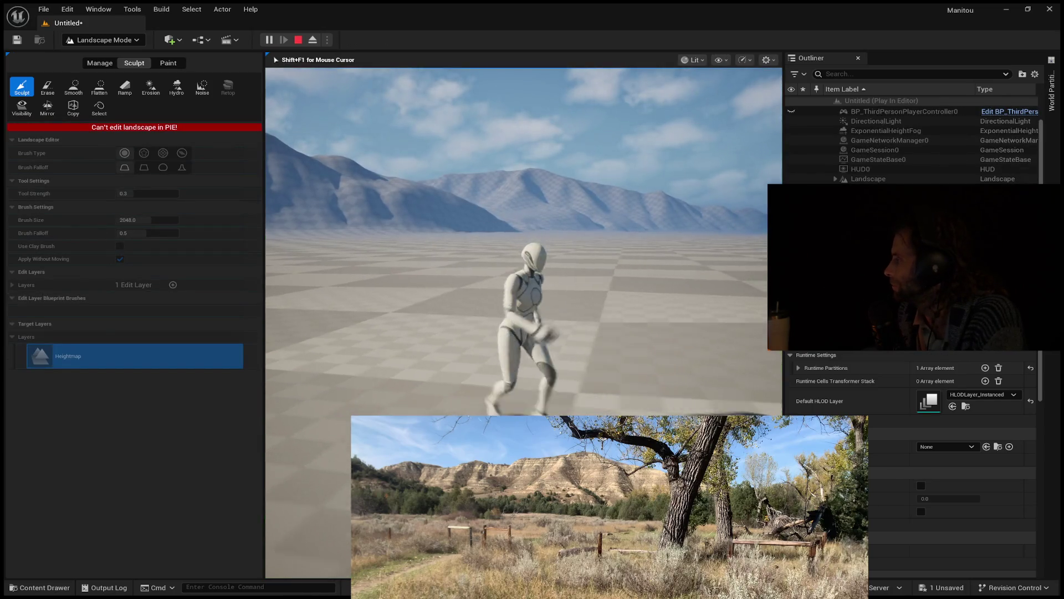
key(w)
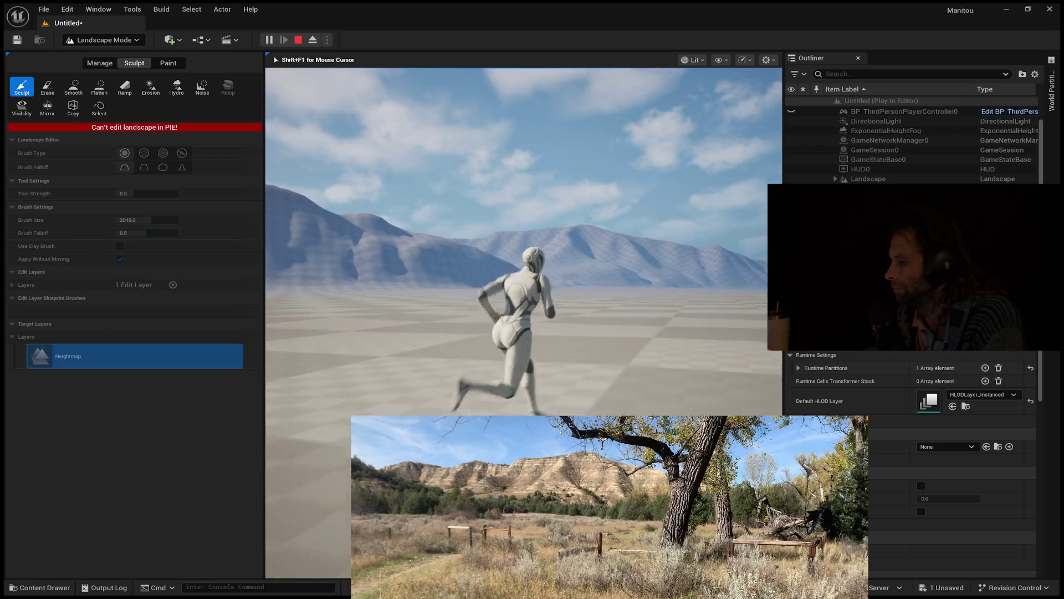
key(w)
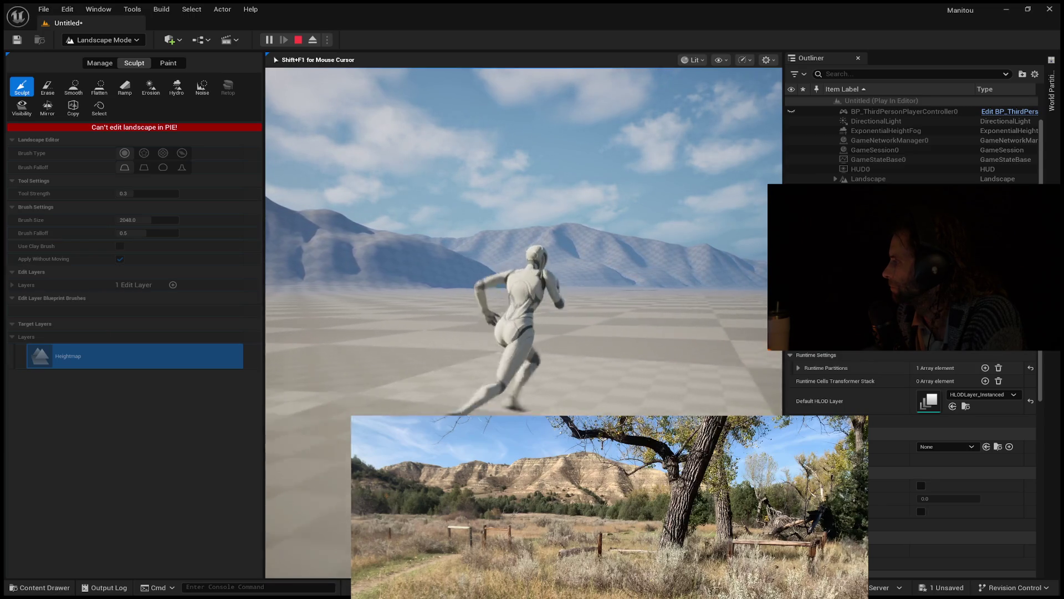
key(d)
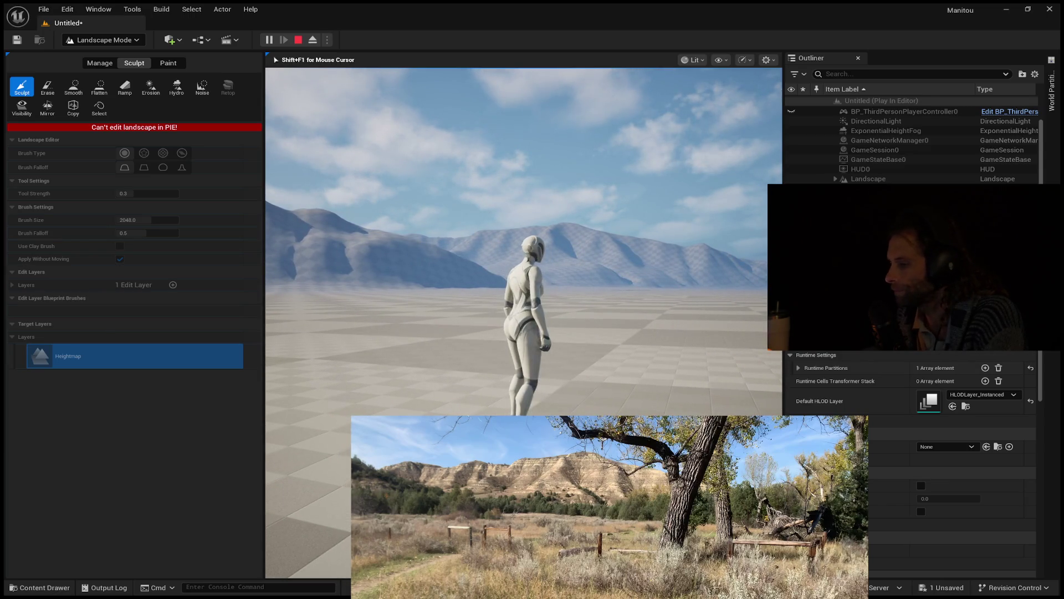
key(w)
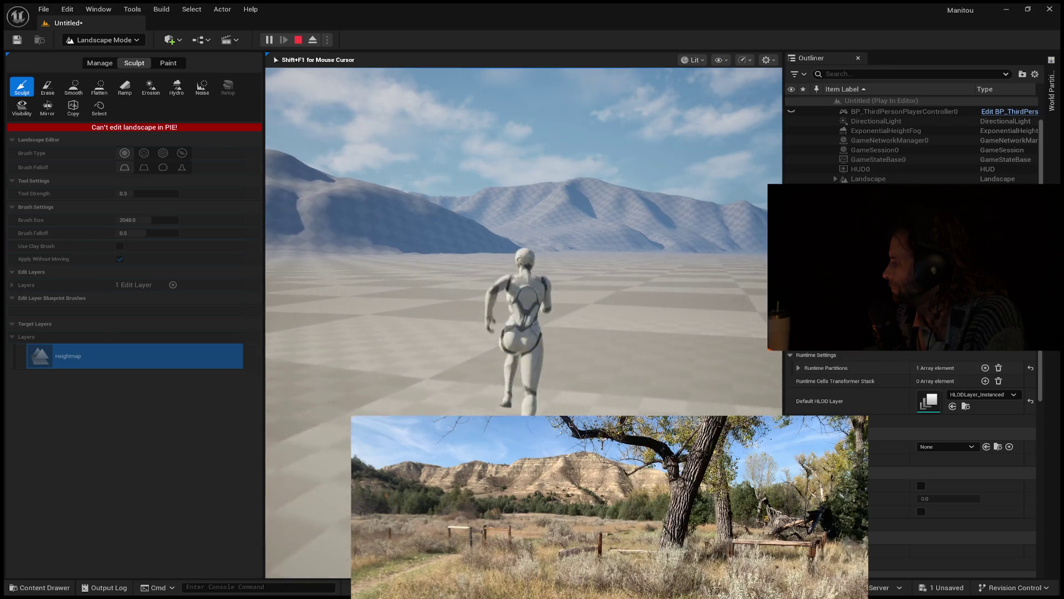
key(w)
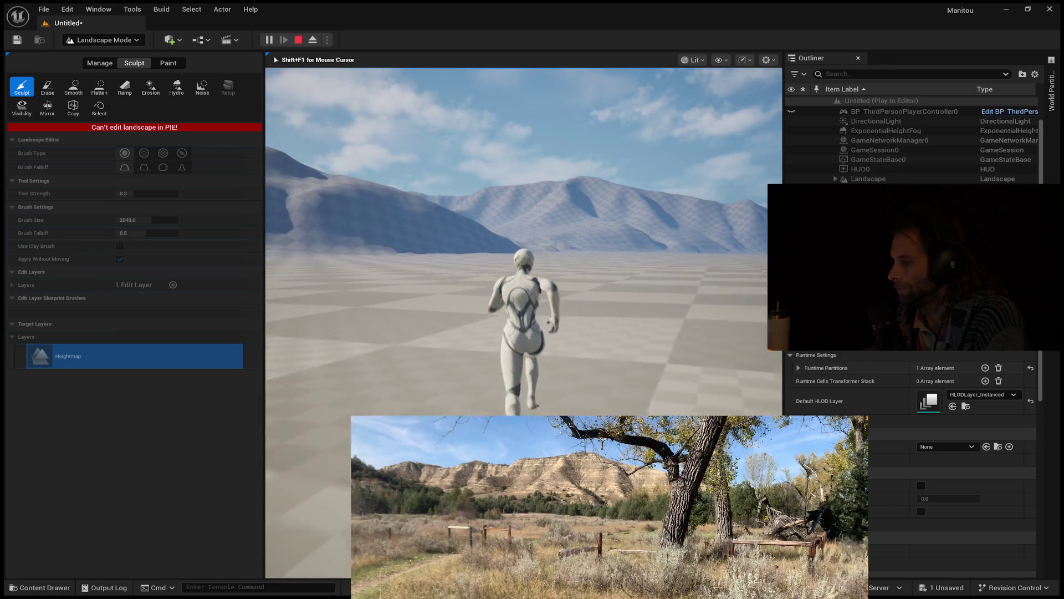
key(d)
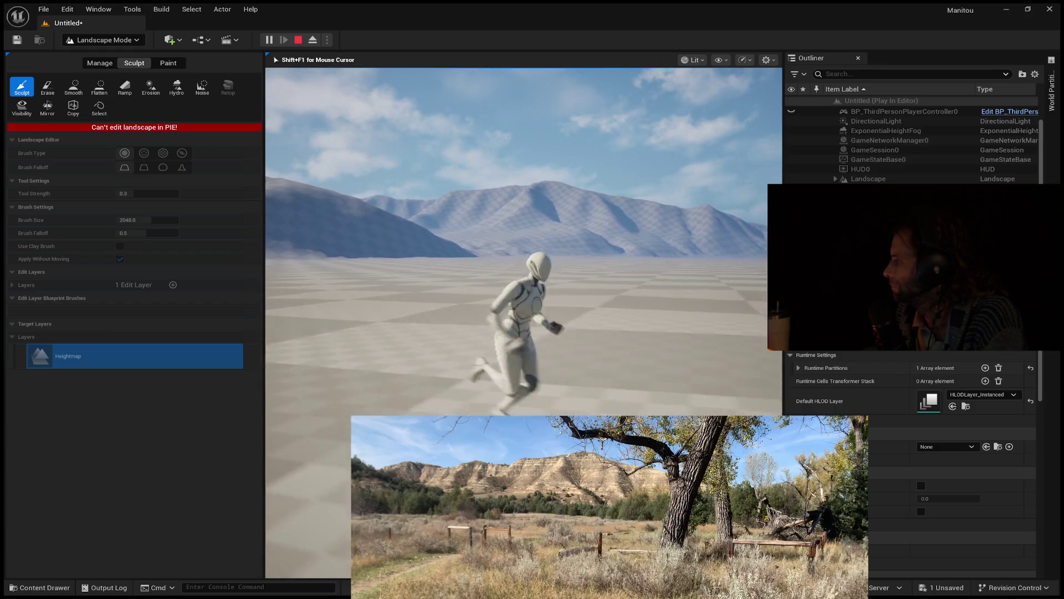
key(s)
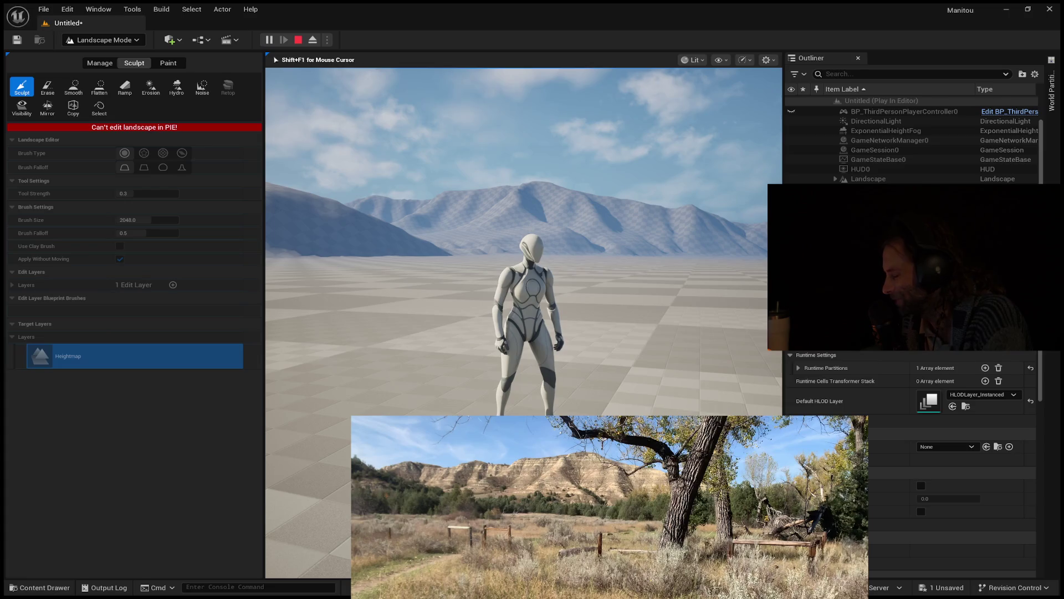
- Run the character forward far across the flat ground, away from the mountains
key(w)
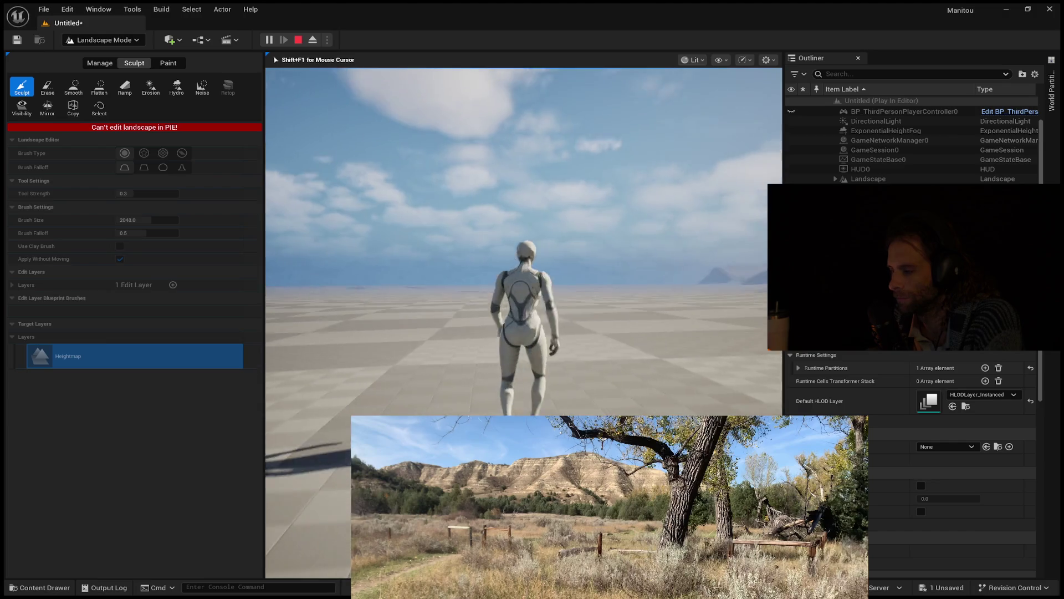
- Restart the play test, run briefly forward, then stop and tilt the editor view up
key(Escape)
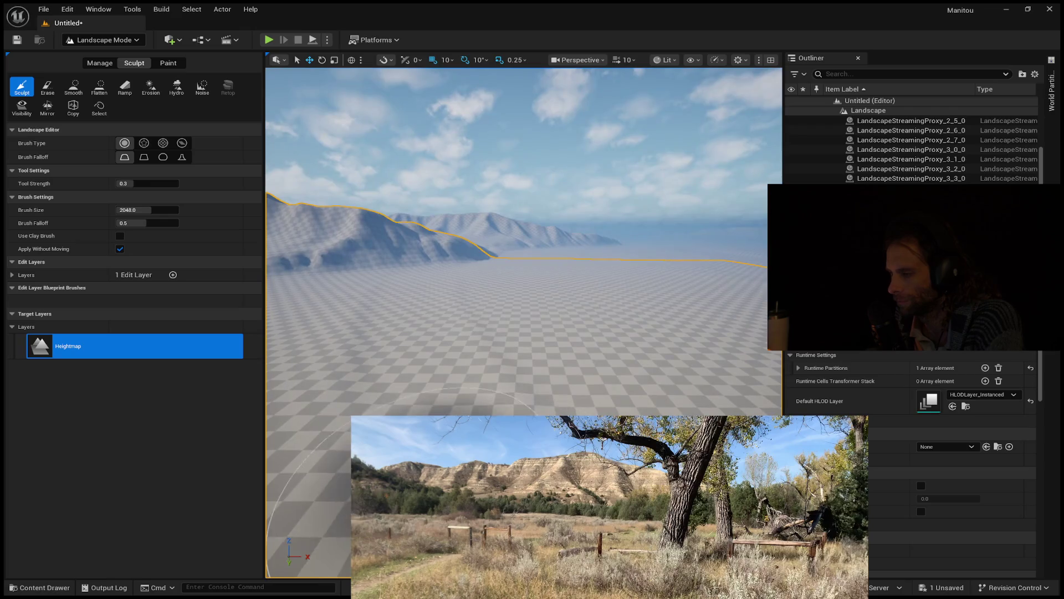
key(alt+p)
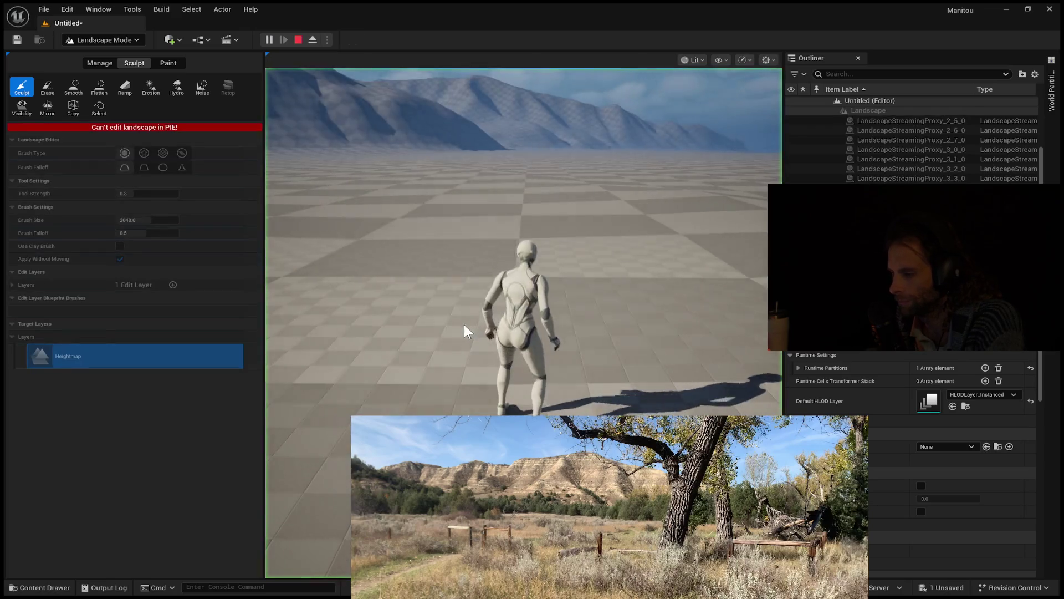
click(464, 323)
key(w)
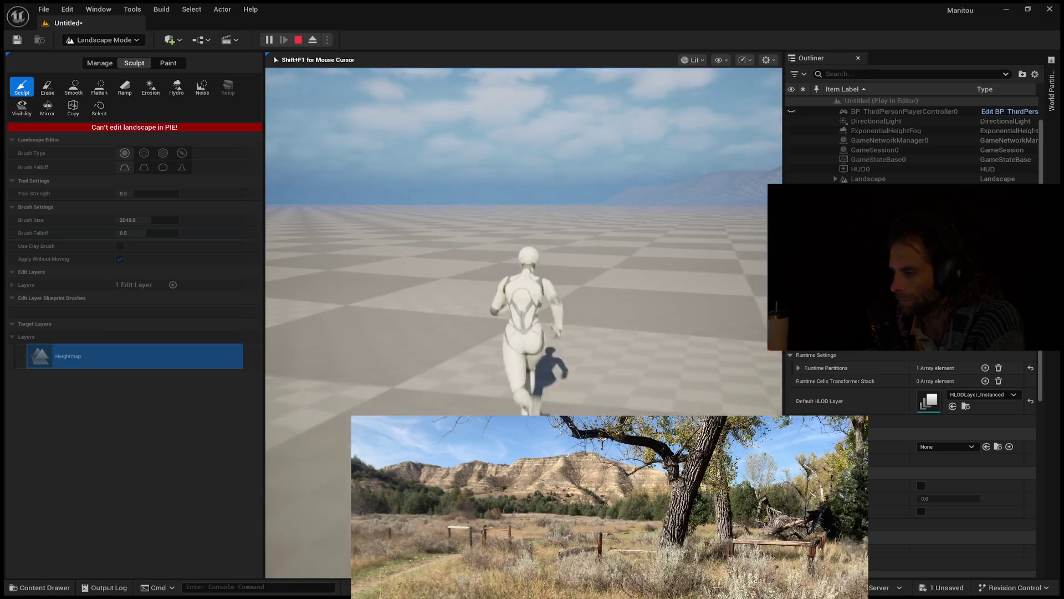
key(Escape)
drag(452, 289, 437, 292)
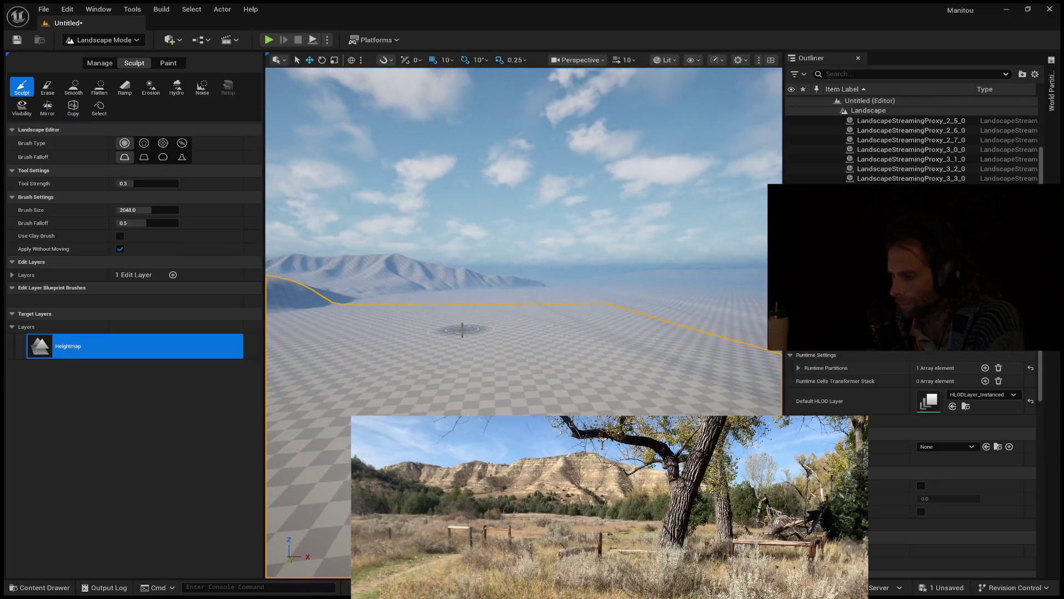
- Play again and steer the character left, right, toward and away from the camera
key(alt+p)
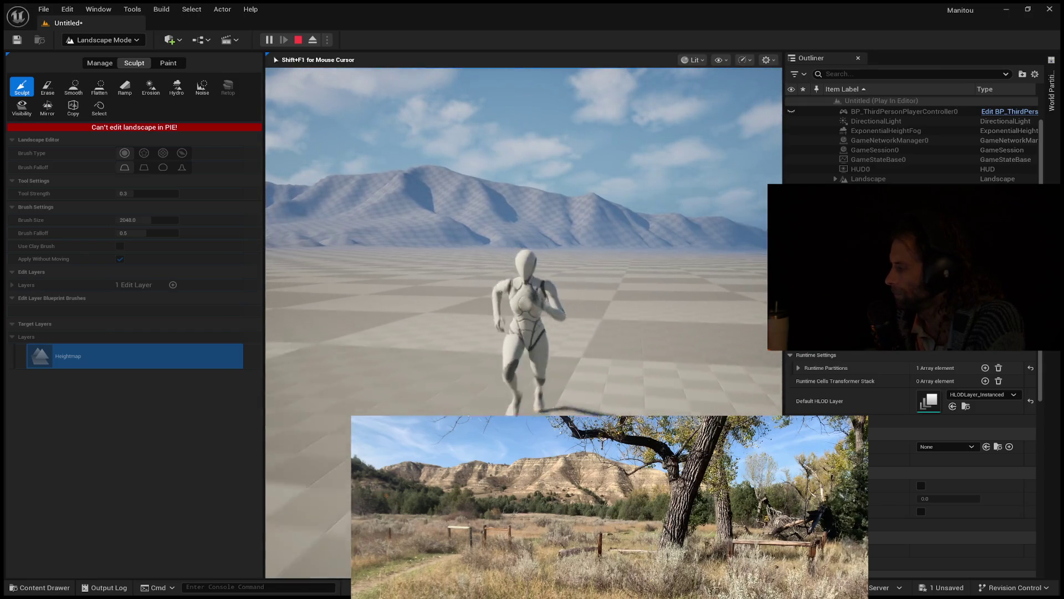
key(a)
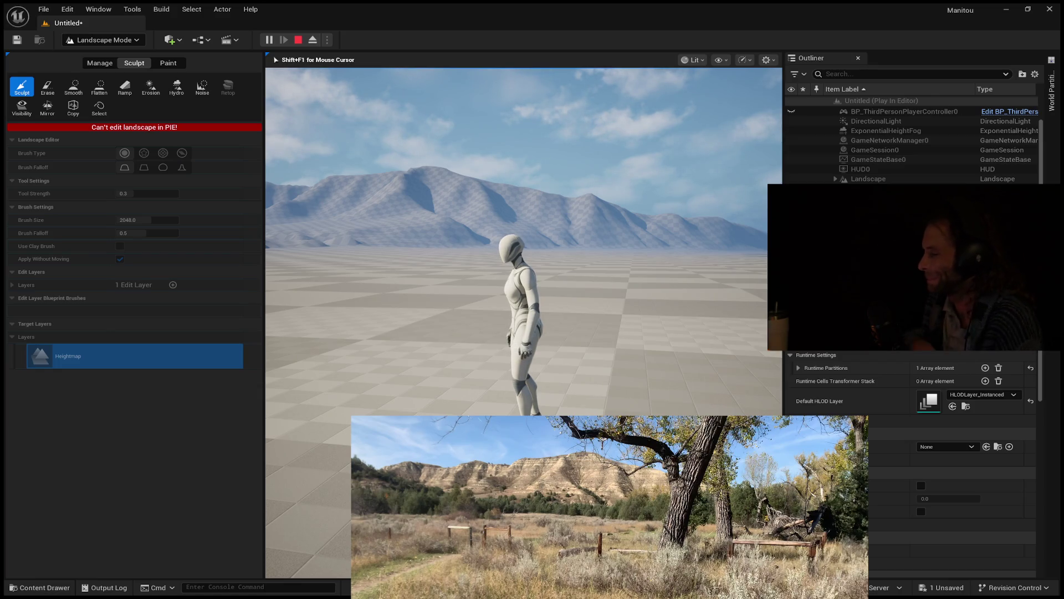
key(w)
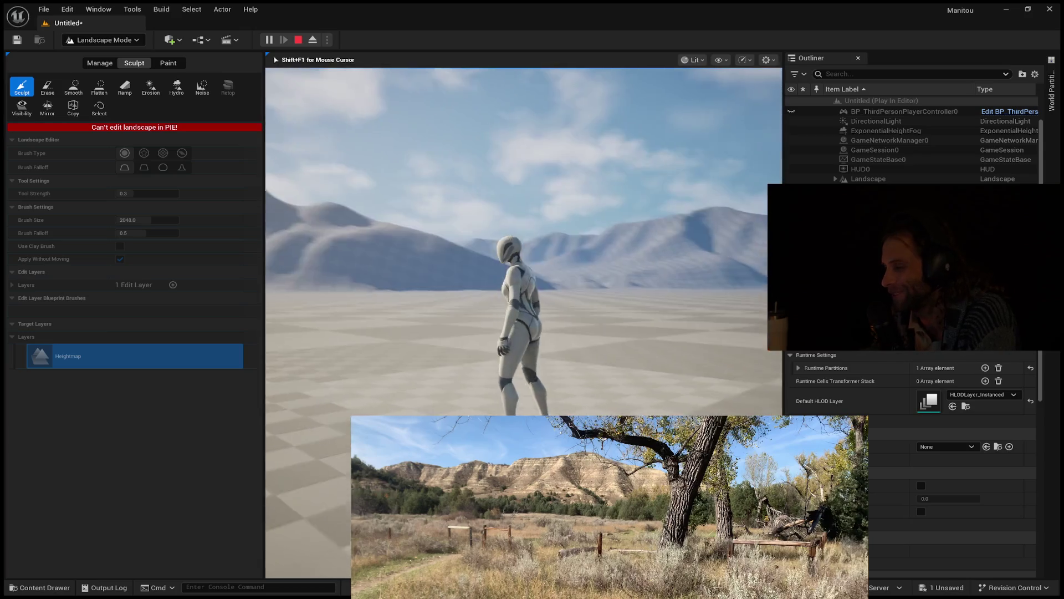
key(s)
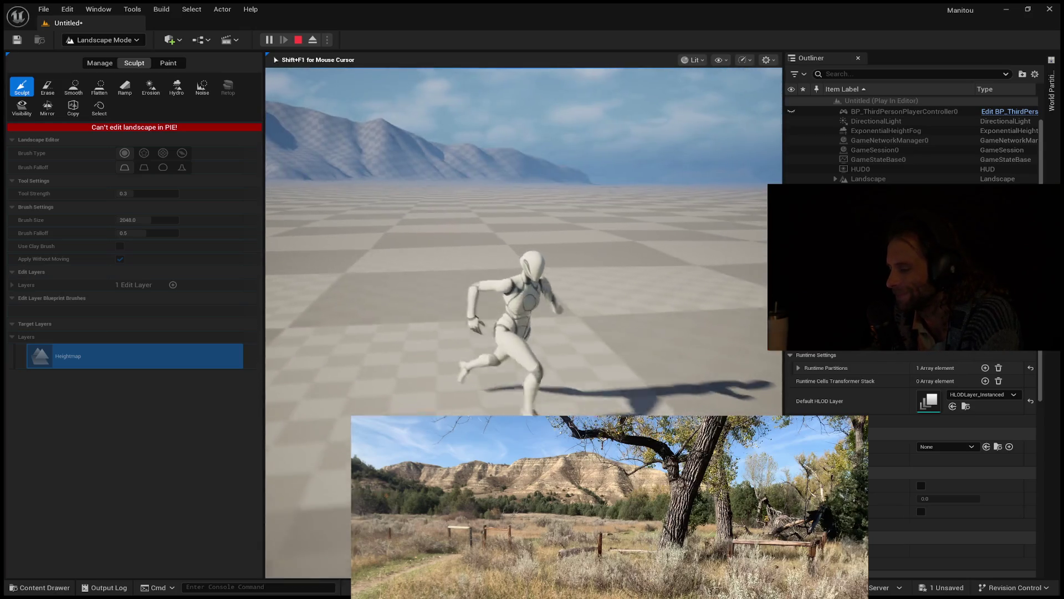
key(w)
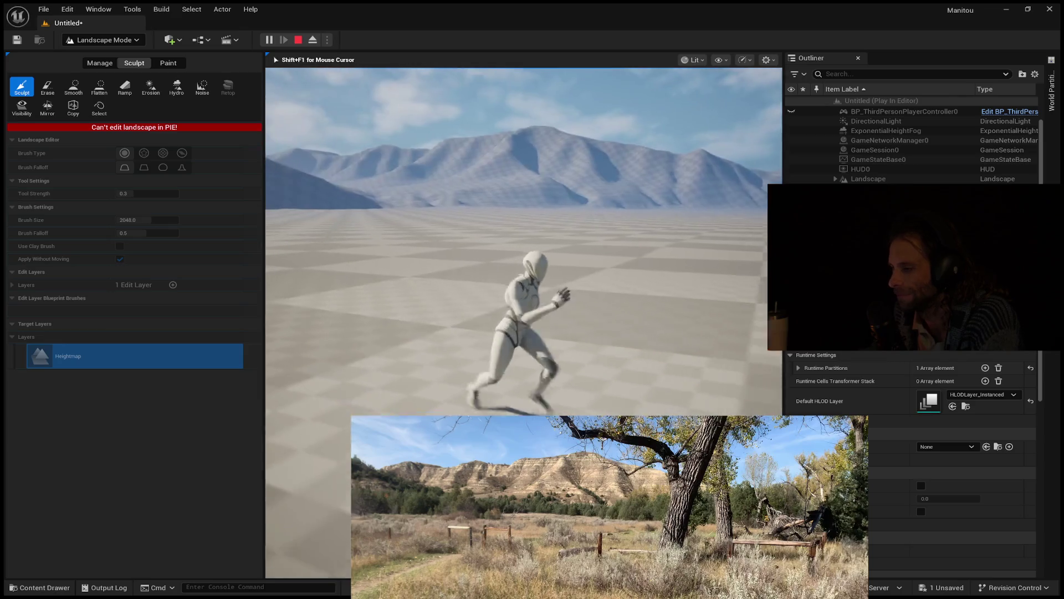
key(w)
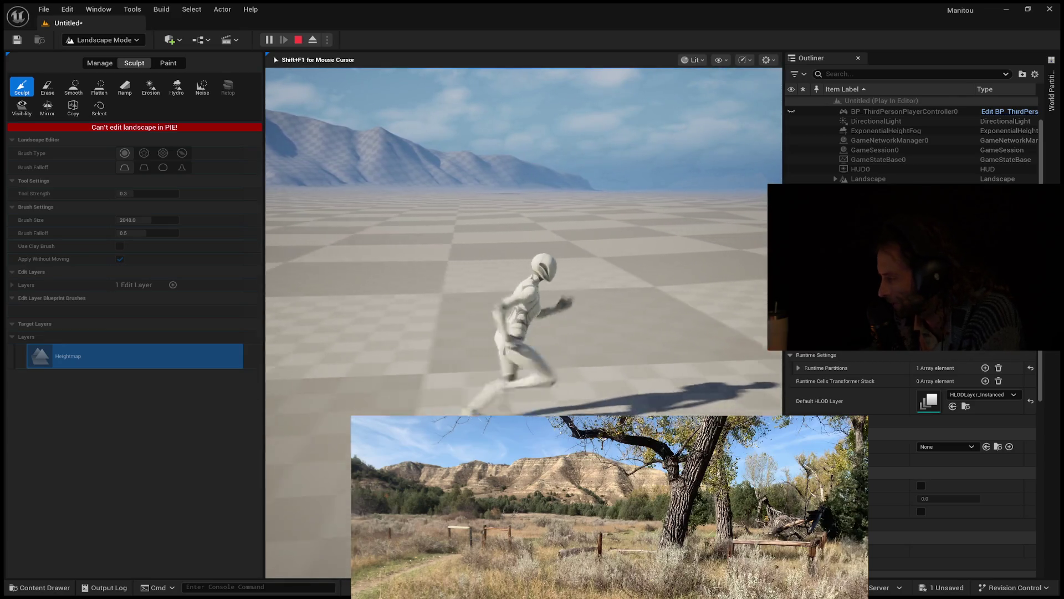
key(s)
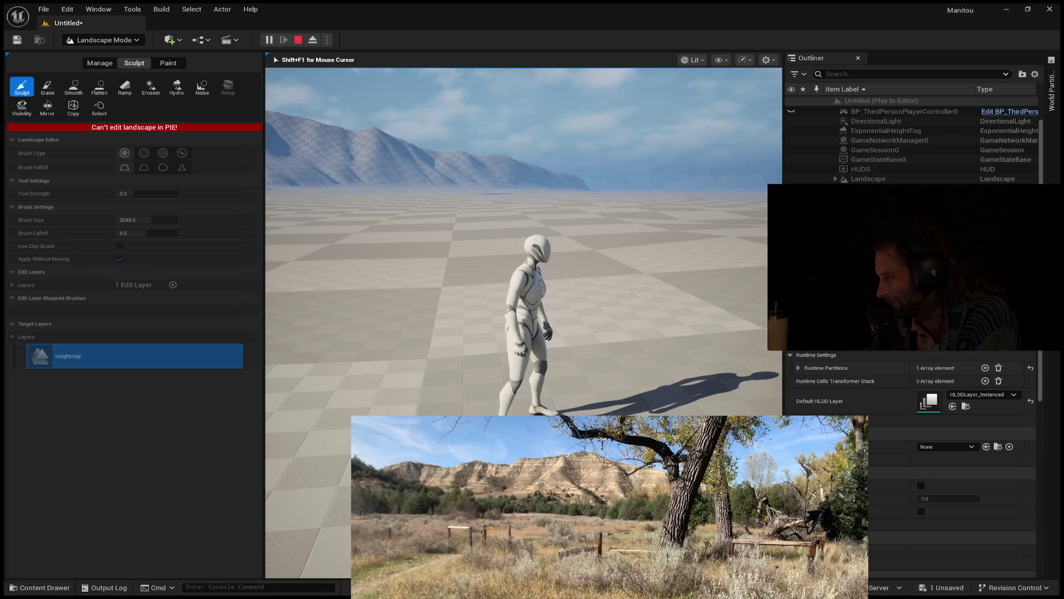
key(d)
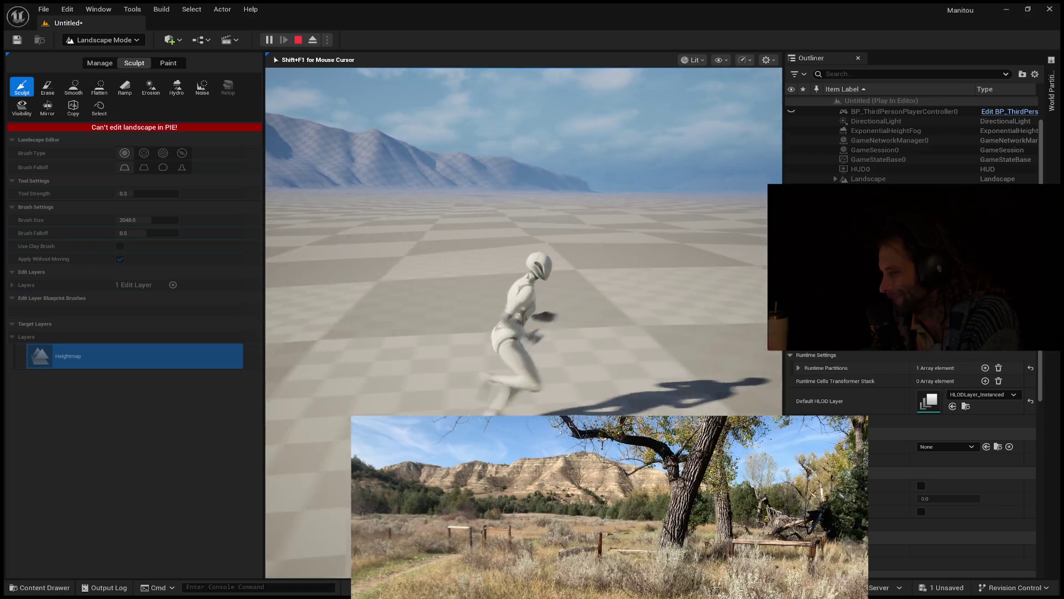
key(a)
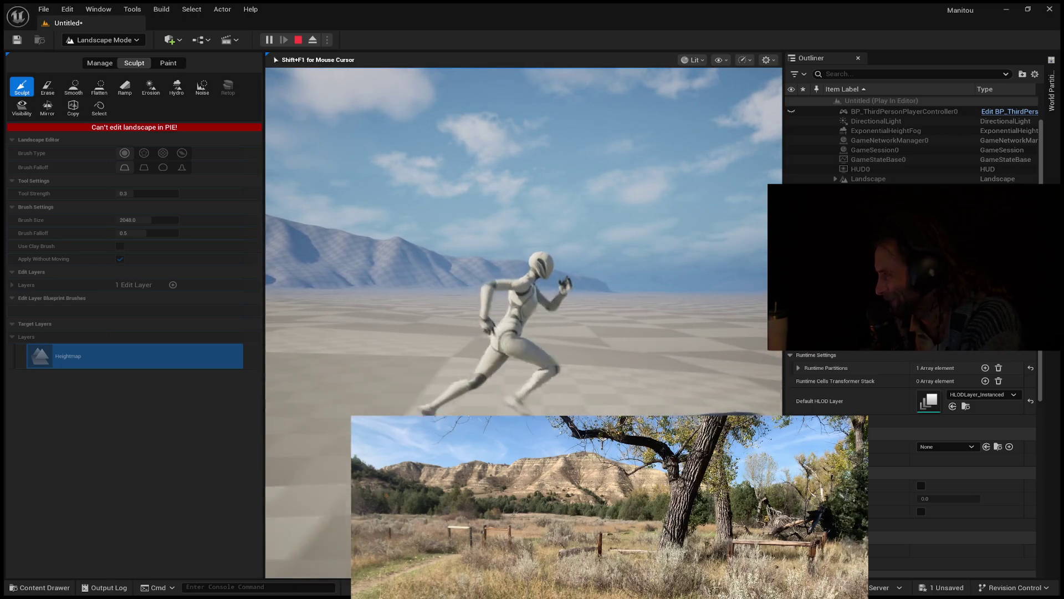
key(w)
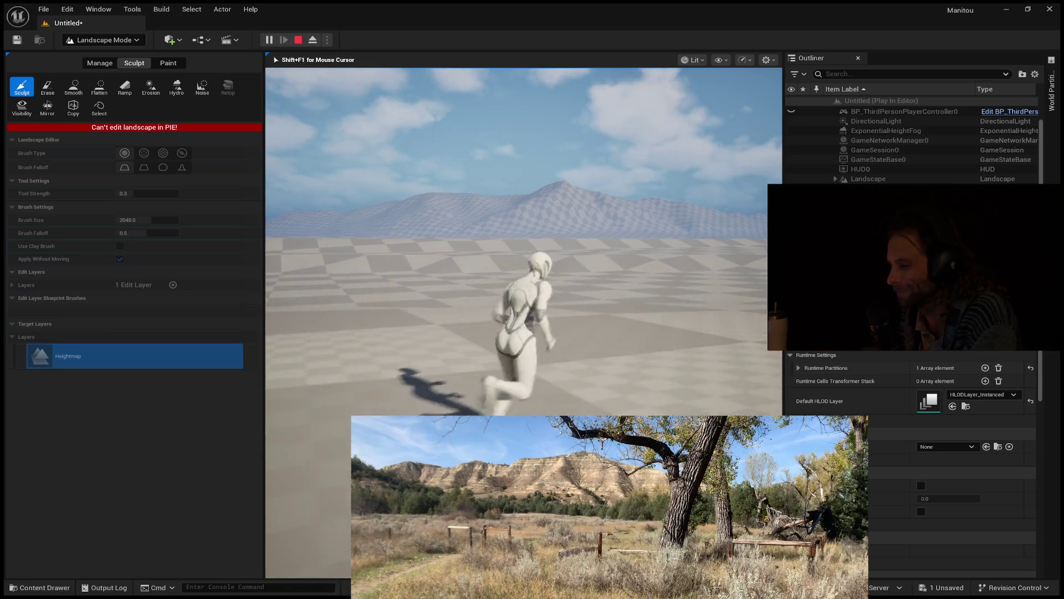
- Run the character further across the landscape, then end the session and return to editing
key(d)
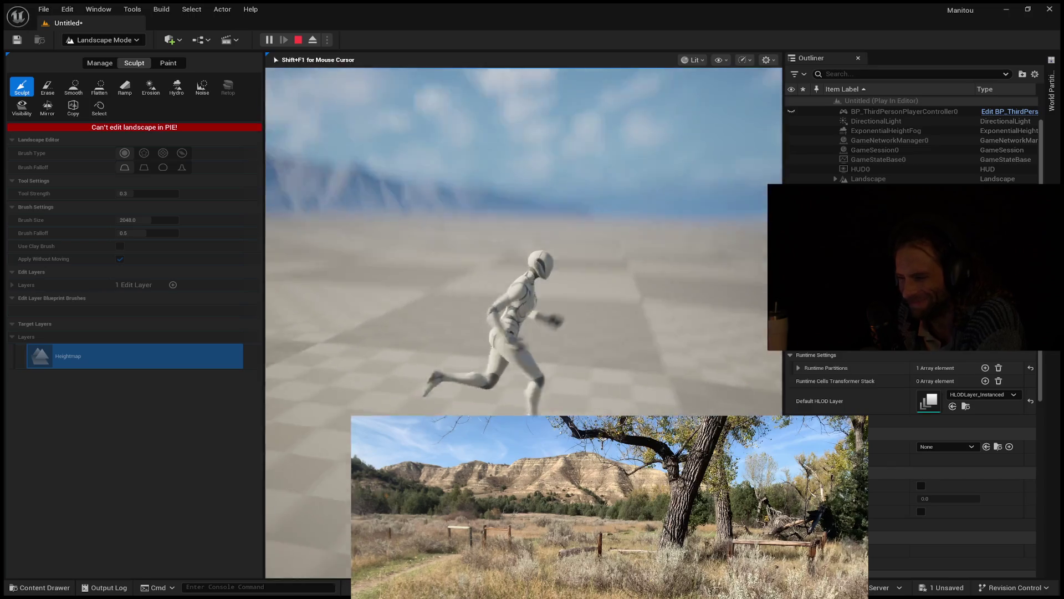
key(w)
key(d)
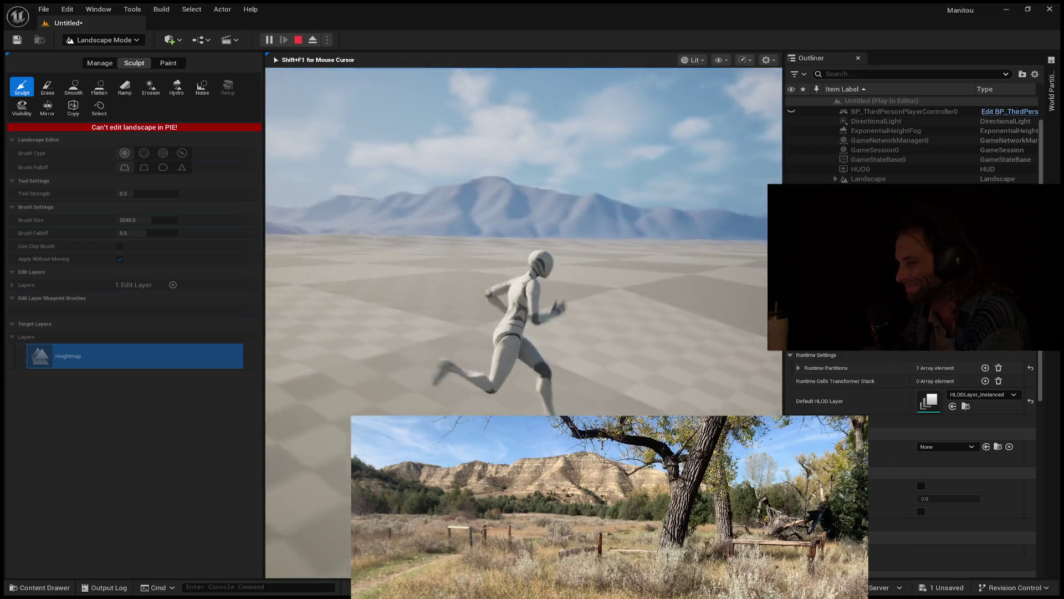
key(w)
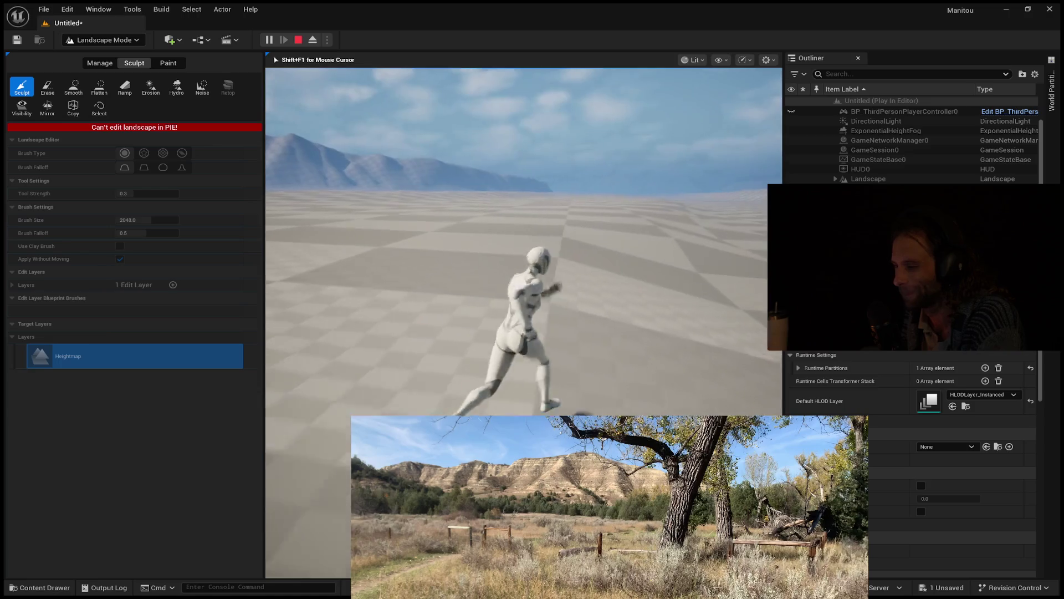
key(a)
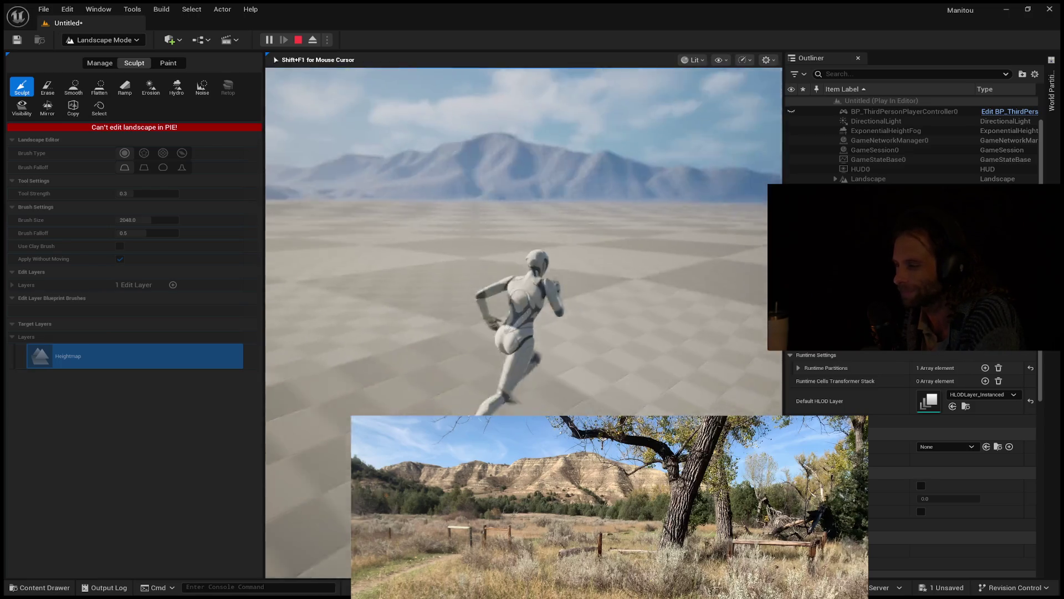
key(d)
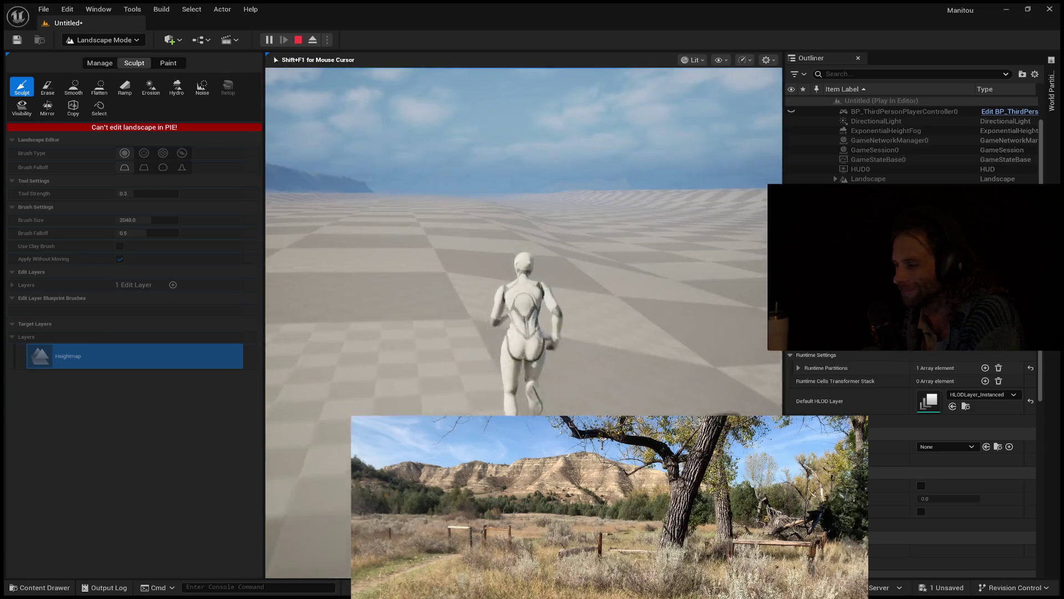
key(Escape)
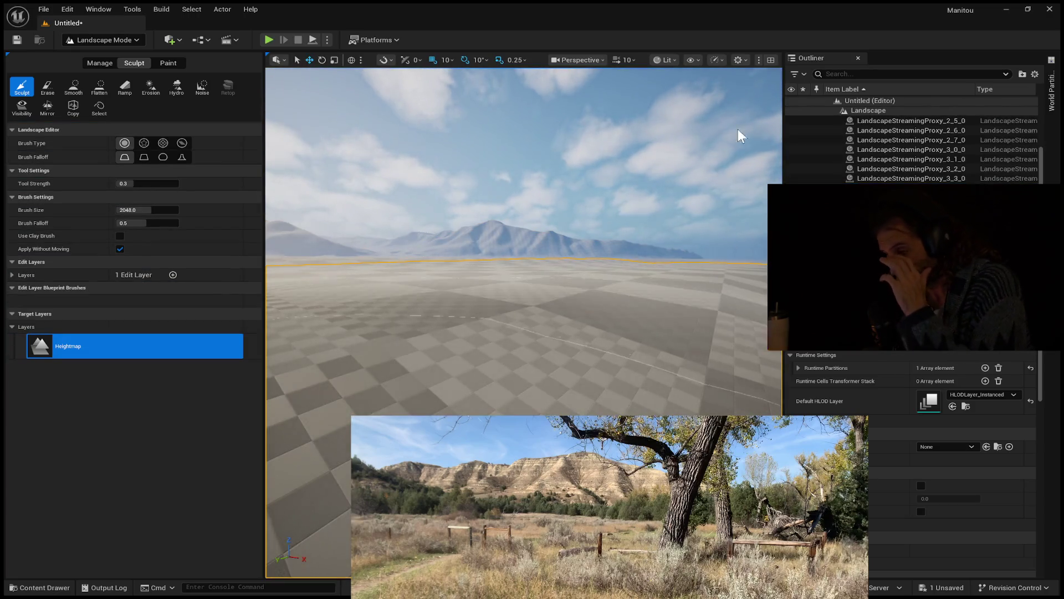
- Open the World Partition tab, then zoom and pan to see every landscape streaming cell
click(1052, 90)
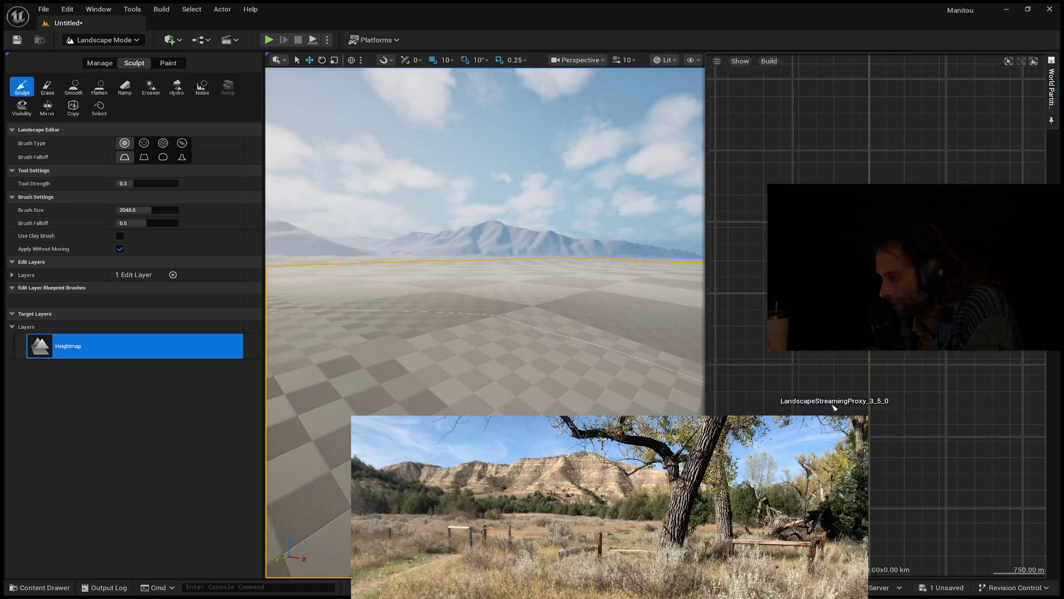
scroll(950, 371, down, 5)
scroll(1013, 427, down, 3)
drag(1016, 444, 1026, 552)
scroll(1022, 524, down, 3)
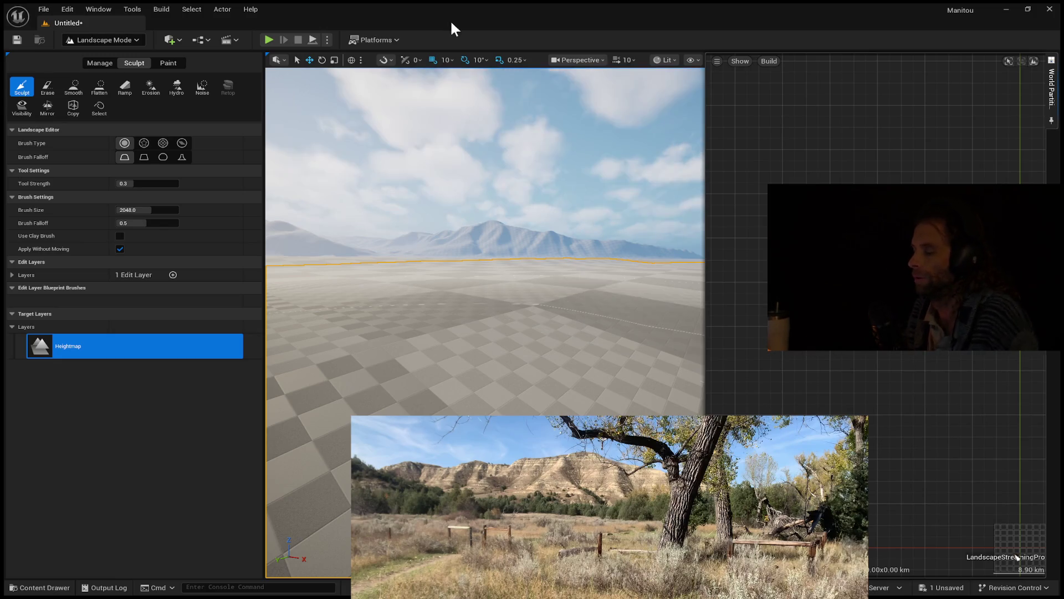
- Look down over the imported landscape, zooming in on its ridges and valleys, then minimize the Unreal editor
drag(499, 222, 499, 289)
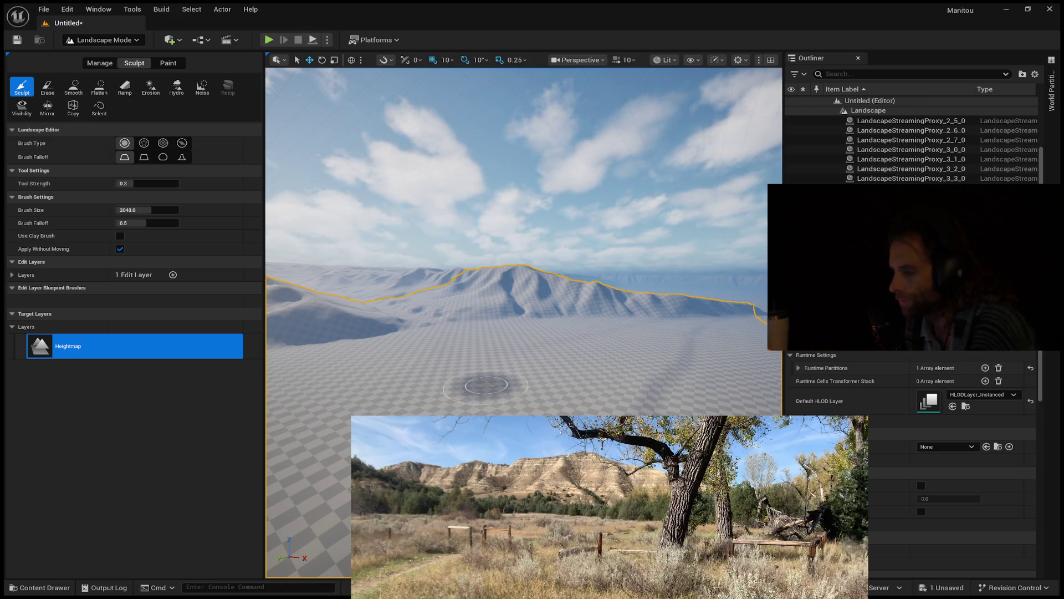
scroll(481, 383, down, 3)
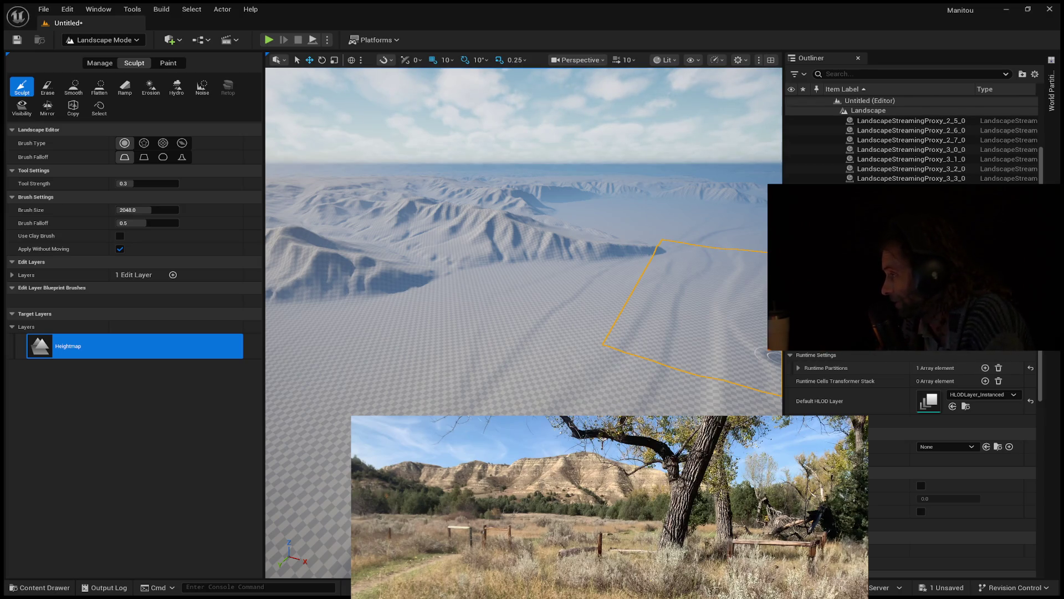
scroll(468, 361, up, 5)
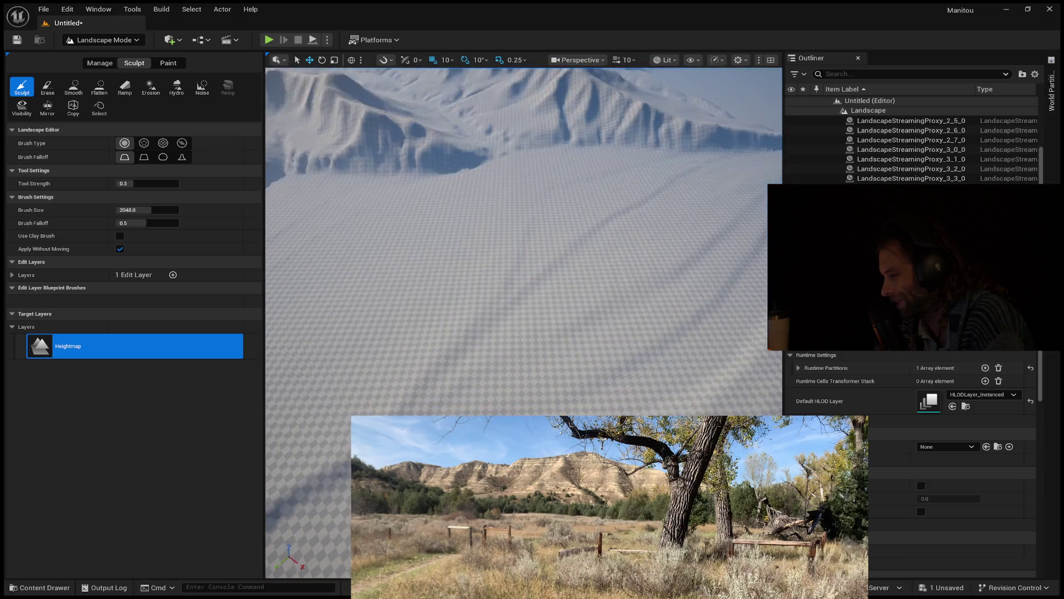
scroll(455, 368, down, 5)
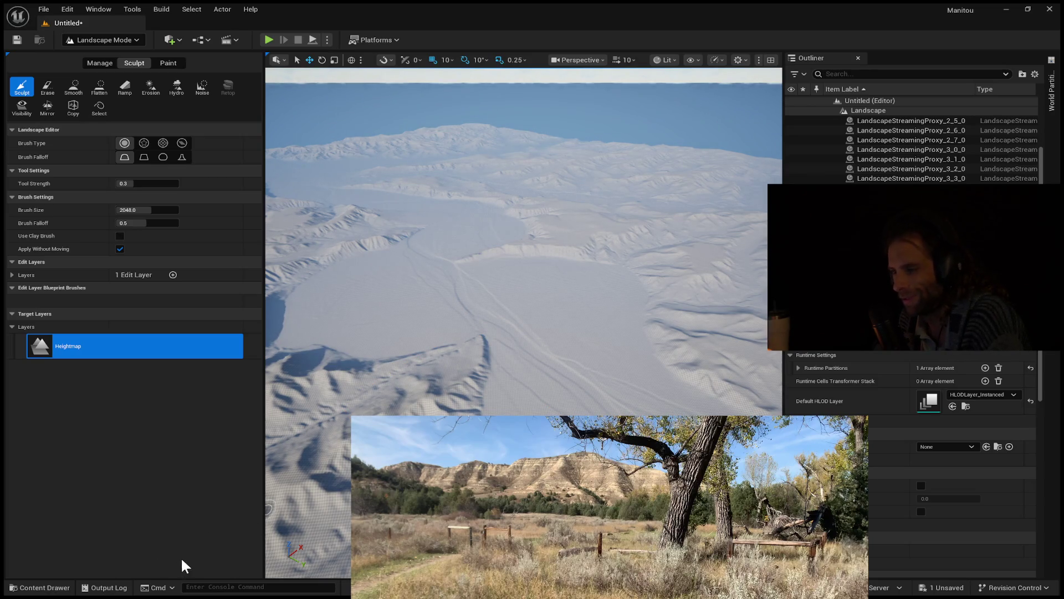
scroll(524, 241, up, 3)
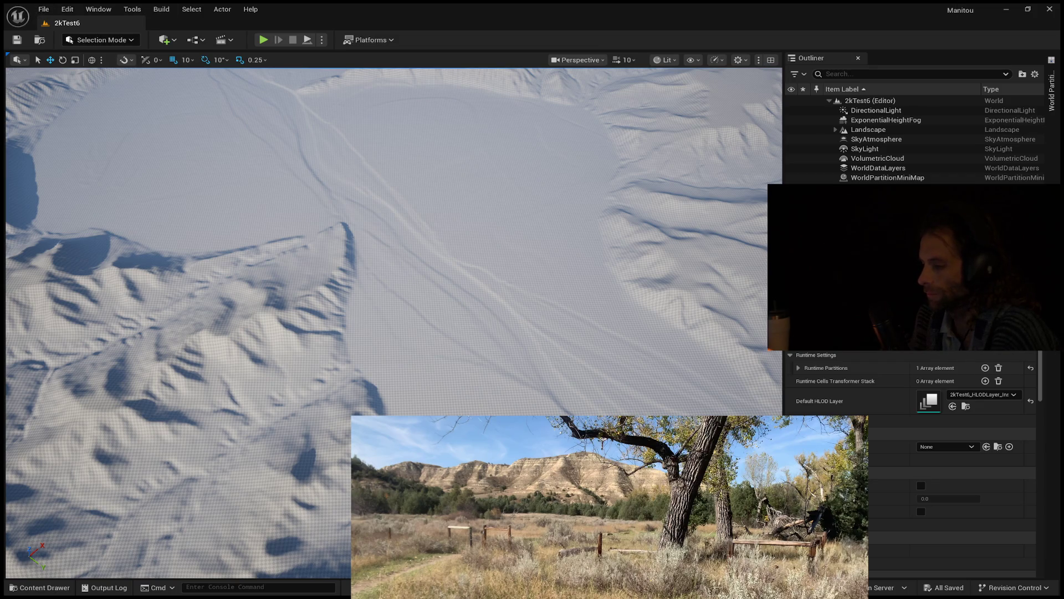
click(1006, 10)
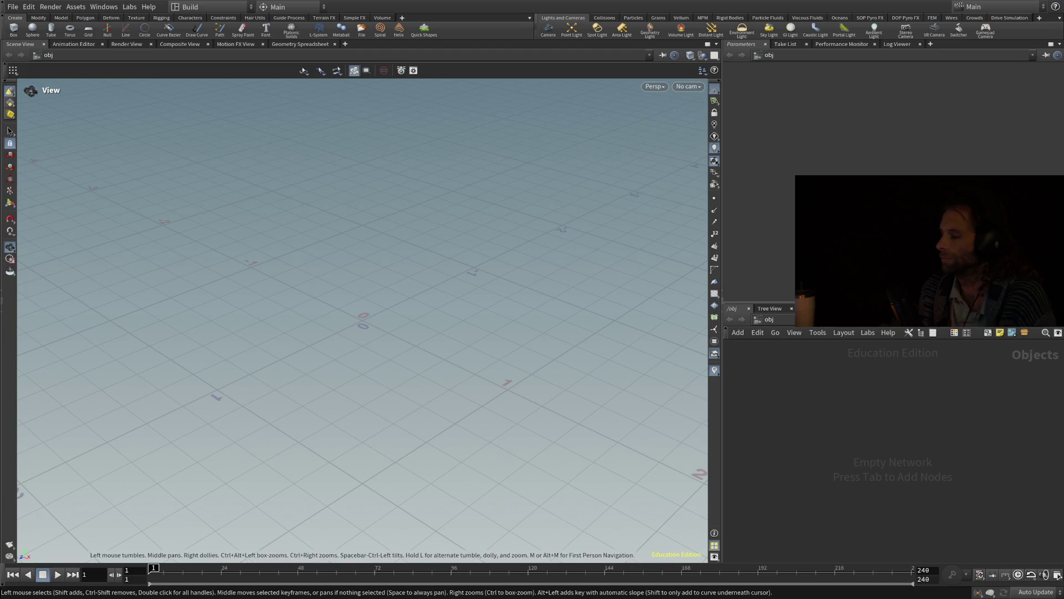
- Go inside the geo1 object and place a HeightField File node
scroll(364, 321, down, 5)
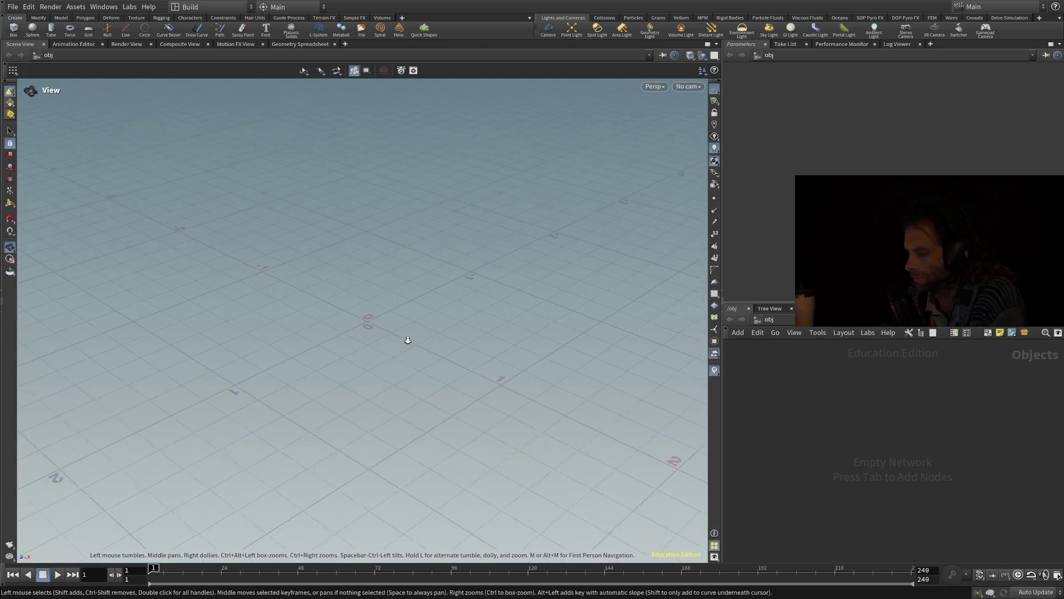
scroll(306, 483, up, 5)
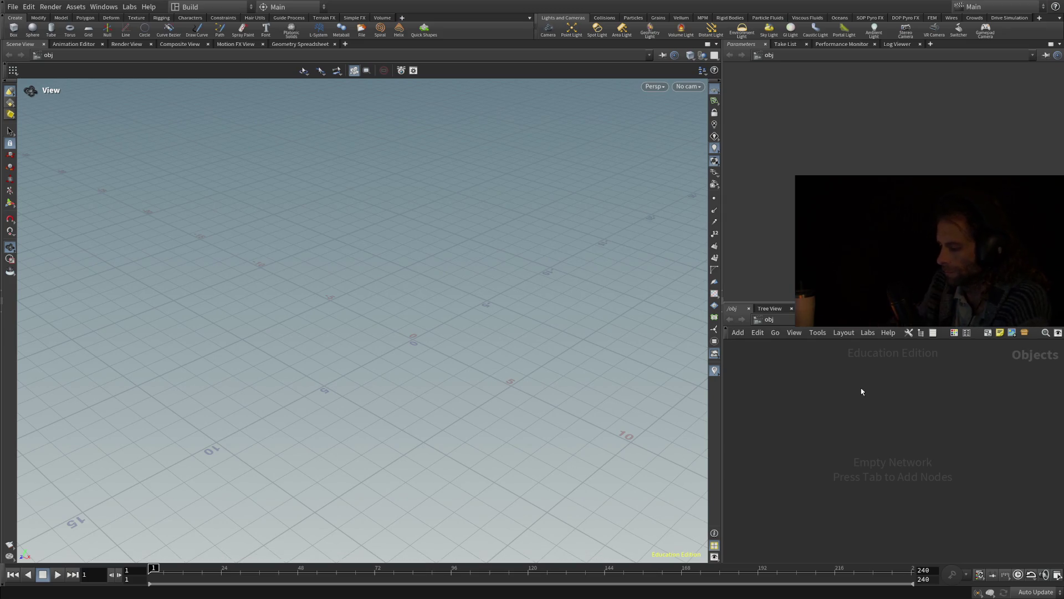
key(Return)
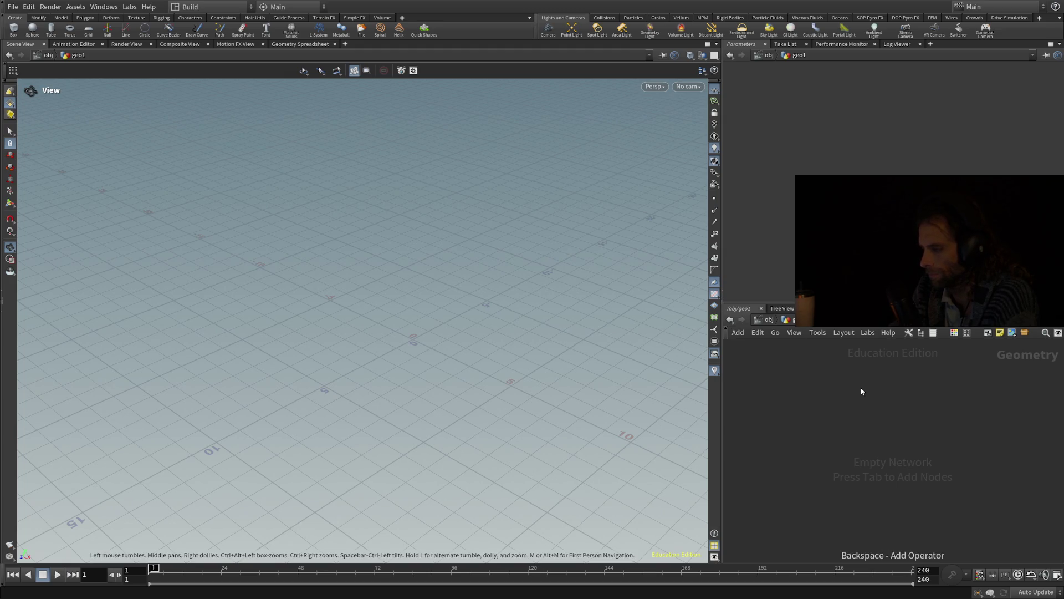
click(861, 391)
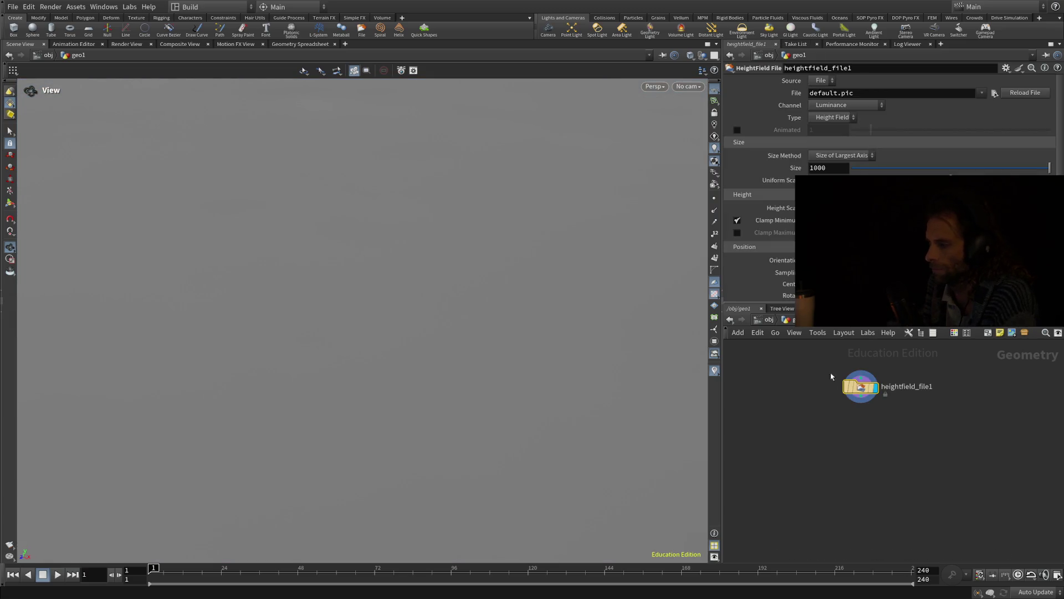
- Change the HeightField File node's Size from 1000 to 9012
click(845, 171)
key(ctrl+a)
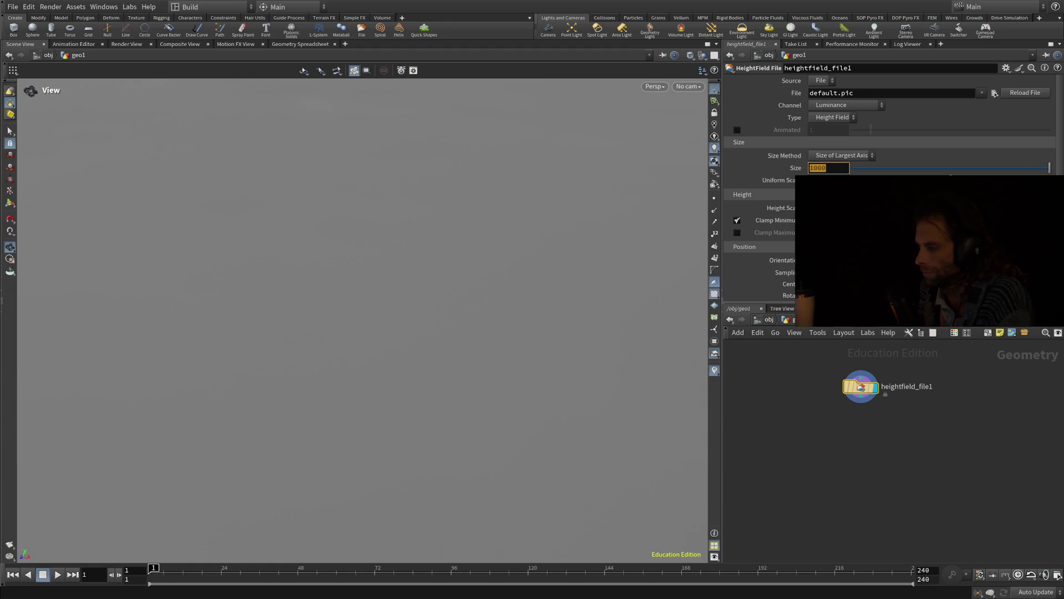
text(9012)
key(Return)
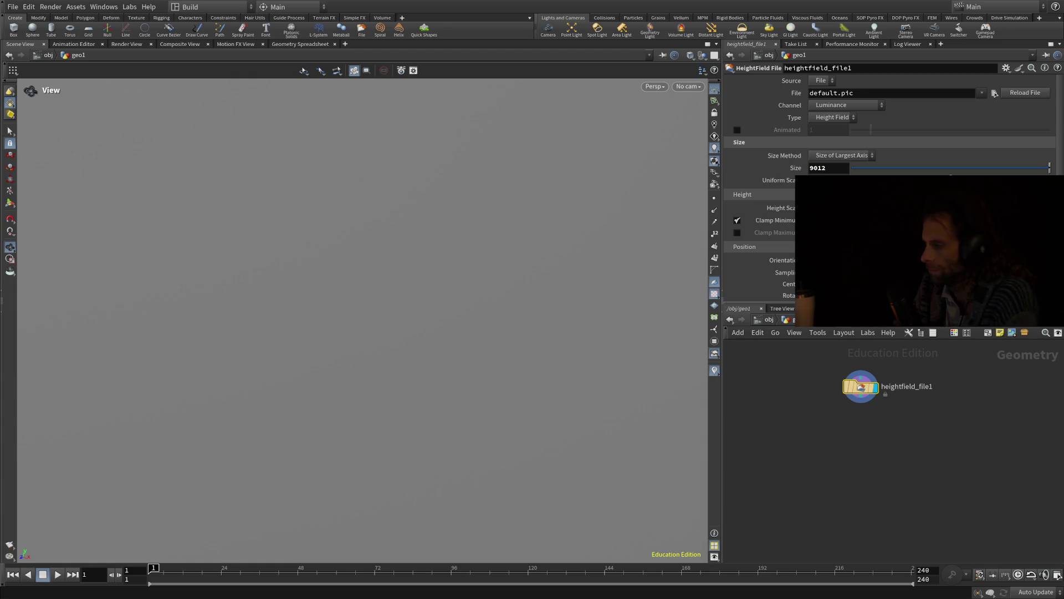
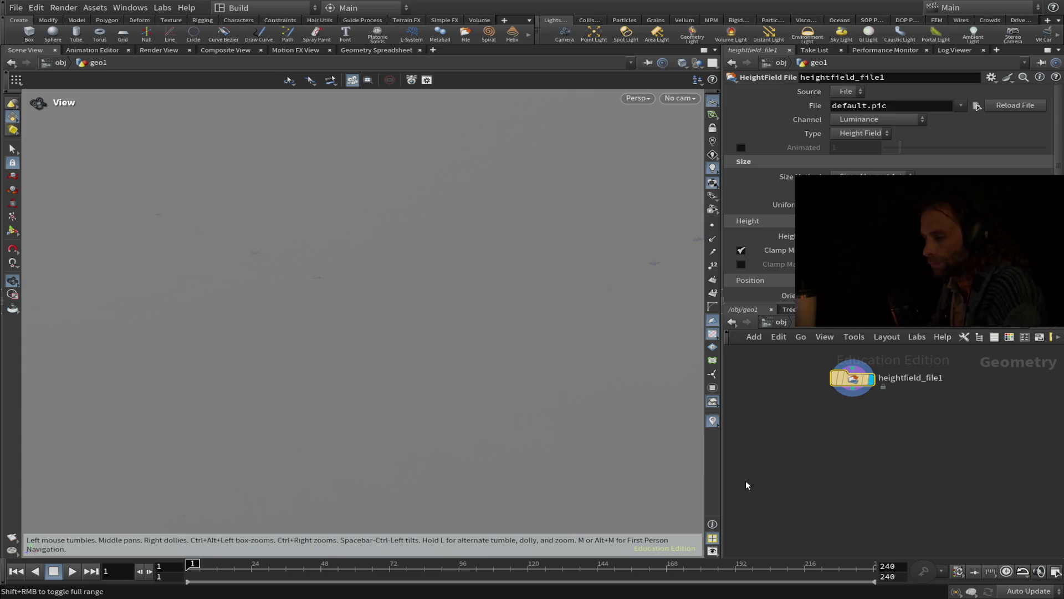
- Zoom out and tilt the viewport to look down on the flat grey heightfield plane and grid
scroll(807, 463, down, 2)
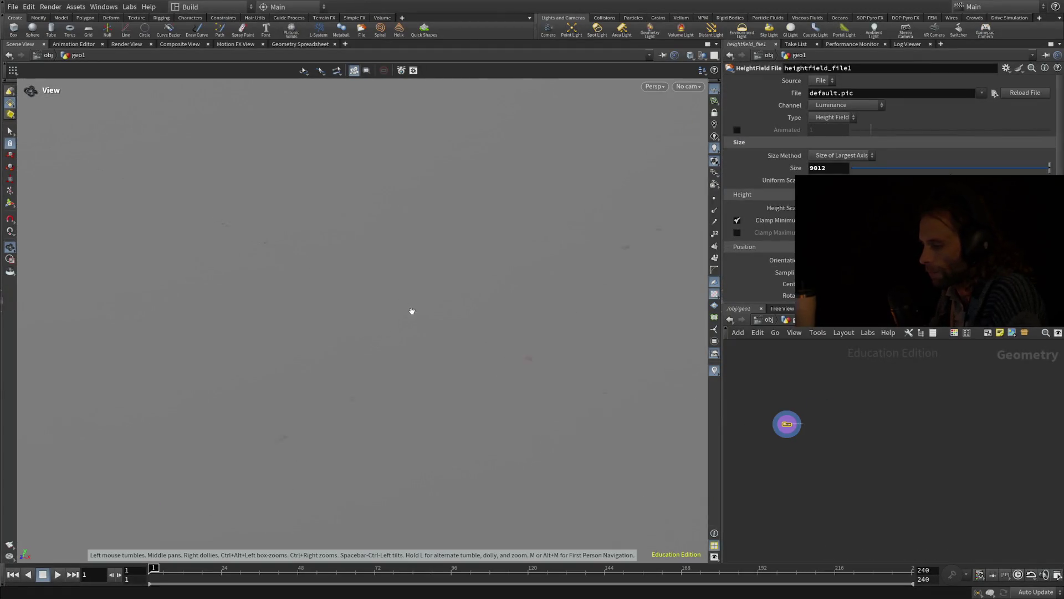
scroll(396, 330, down, 3)
mouse_move(392, 328)
mouse_down()
mouse_move(376, 442)
mouse_move(381, 515)
mouse_up()
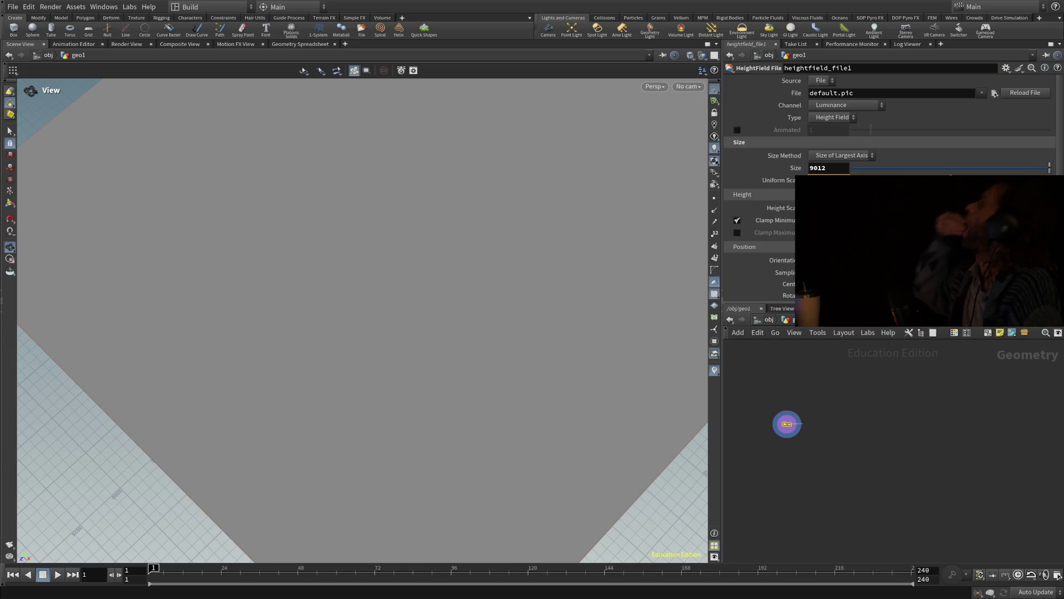
mouse_move(790, 426)
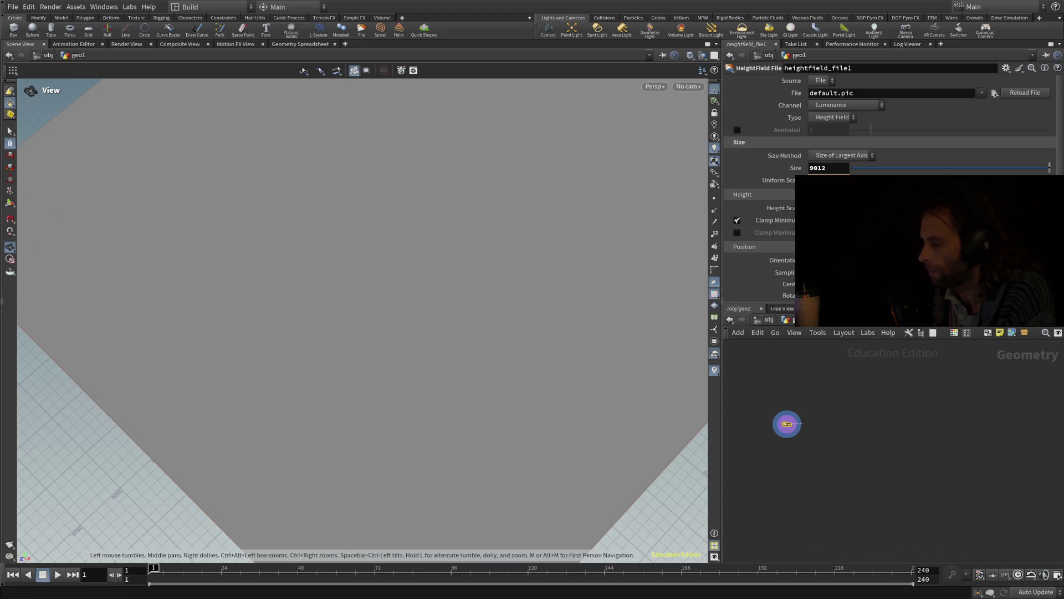
- Frame the flat heightfield square, then adjust zoom and angle so it sits centred over the grid
key(h)
scroll(314, 107, up, 3)
mouse_move(319, 216)
mouse_down()
mouse_move(321, 380)
mouse_move(166, 333)
mouse_move(190, 352)
mouse_move(195, 386)
mouse_move(183, 394)
mouse_up()
drag(288, 414, 147, 298)
mouse_move(205, 332)
mouse_down()
mouse_move(196, 320)
mouse_move(226, 333)
mouse_move(264, 327)
mouse_up()
mouse_move(537, 273)
mouse_down()
mouse_move(521, 344)
mouse_move(458, 418)
mouse_move(304, 436)
mouse_up()
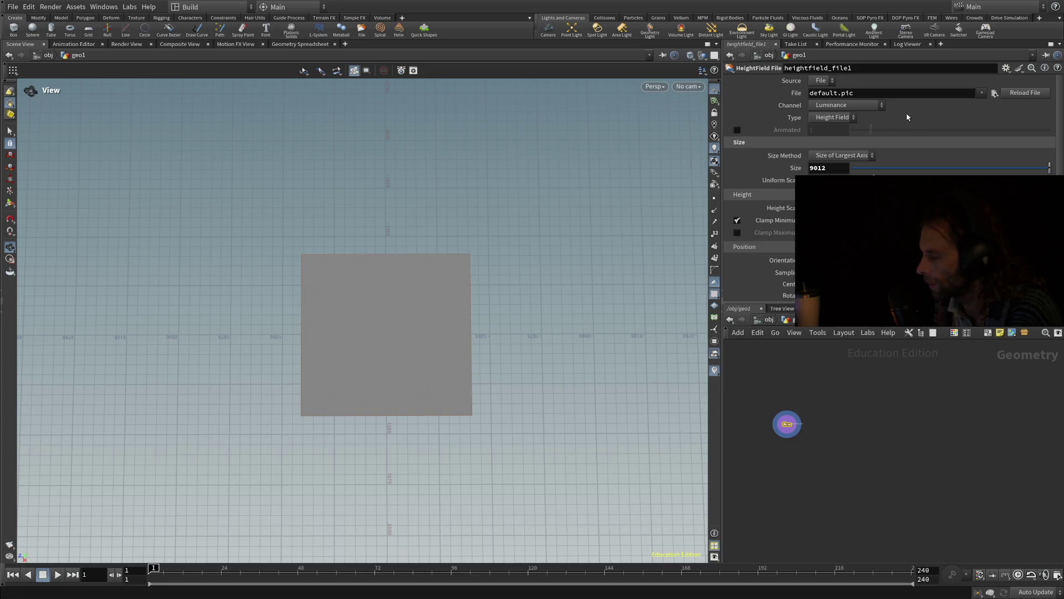
- Set heightfield_file1's File to the USGS_one_meter terrain tile in the Medora Tiles folder
click(995, 94)
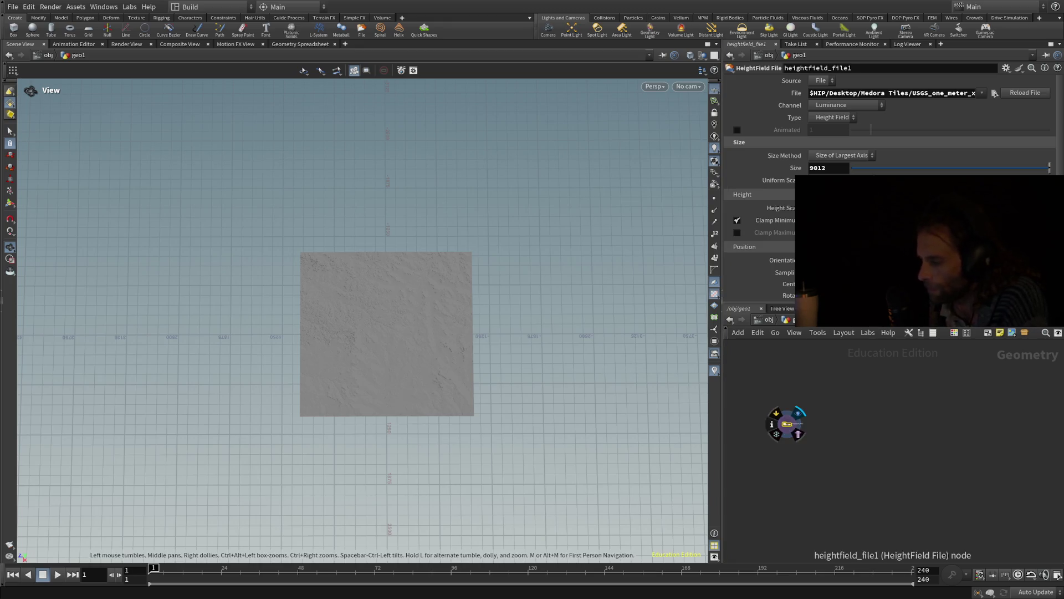
- Home heightfield_file1 and tilt the viewport to inspect the Medora terrain's ridges and gullies
scroll(787, 429, up, 5)
key(h)
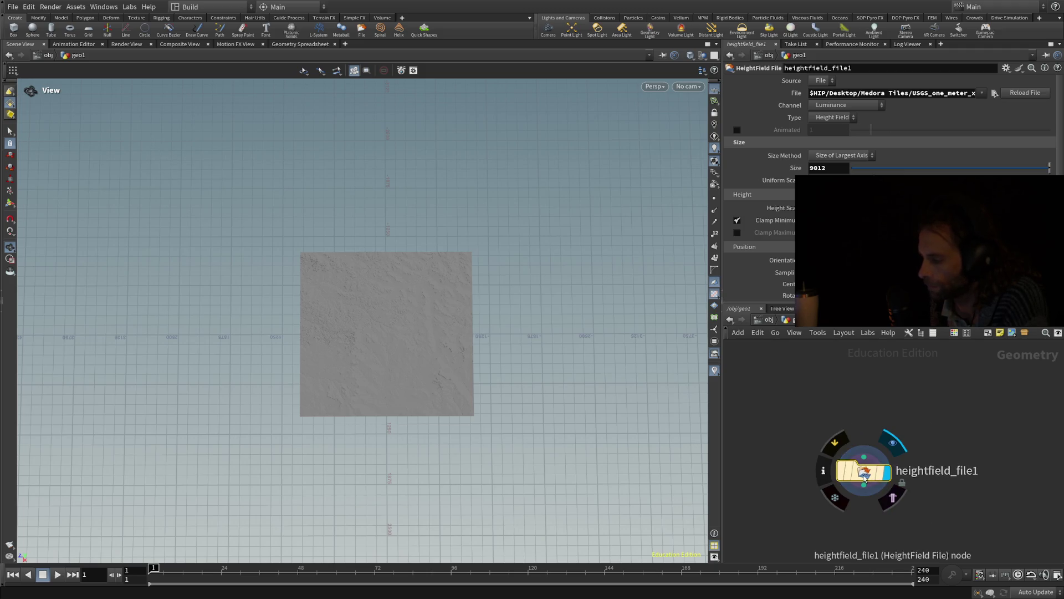
mouse_move(868, 472)
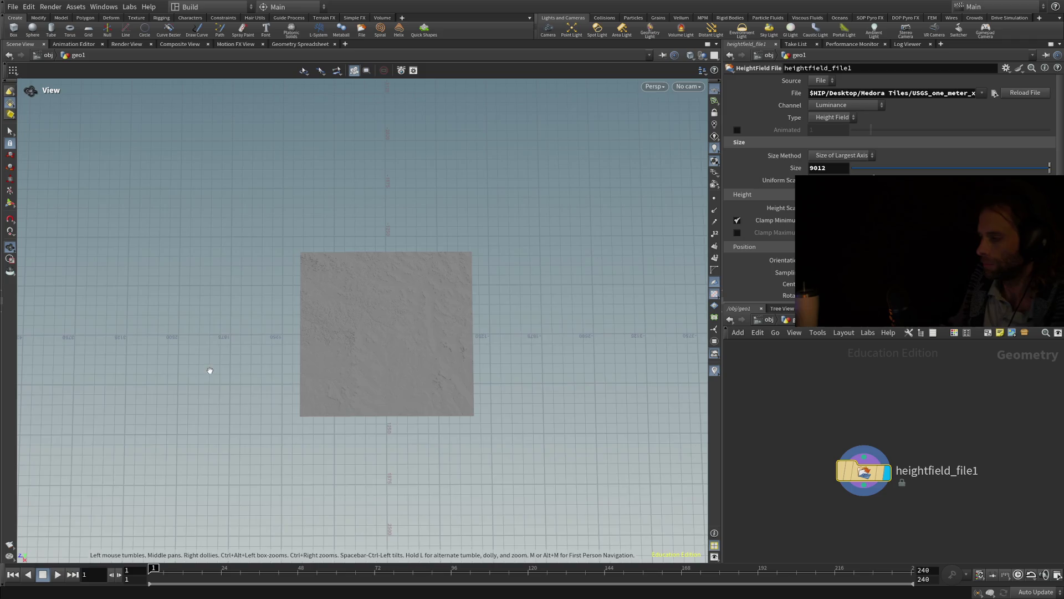
scroll(388, 378, up, 5)
mouse_move(363, 359)
mouse_down()
mouse_move(257, 392)
mouse_move(307, 326)
mouse_up()
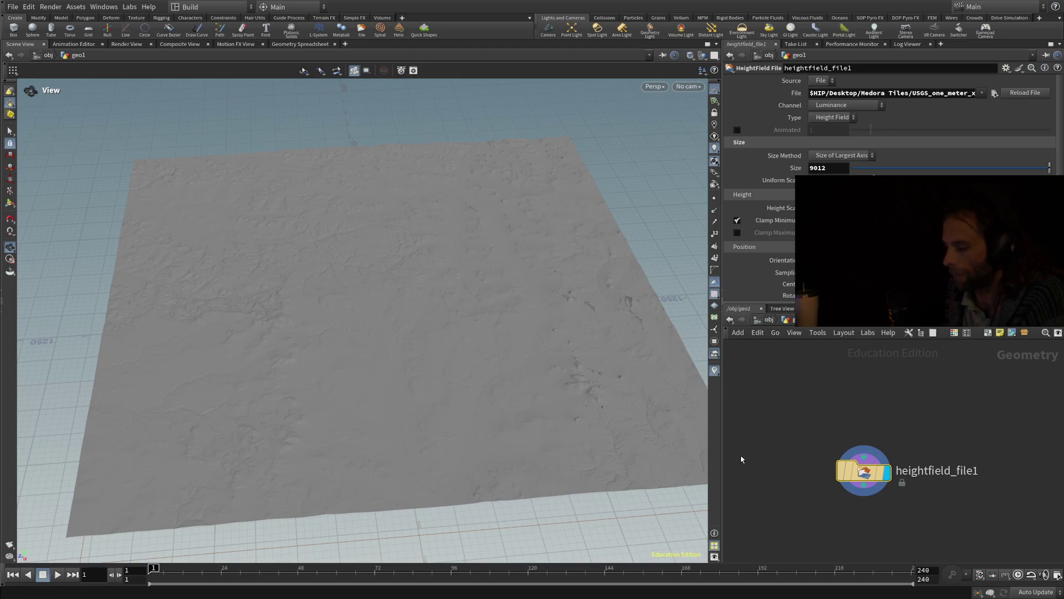
- Search the node menu for 'heightfield' to add a new HeightField node
key(Tab)
text(heightfield)
key(Return)
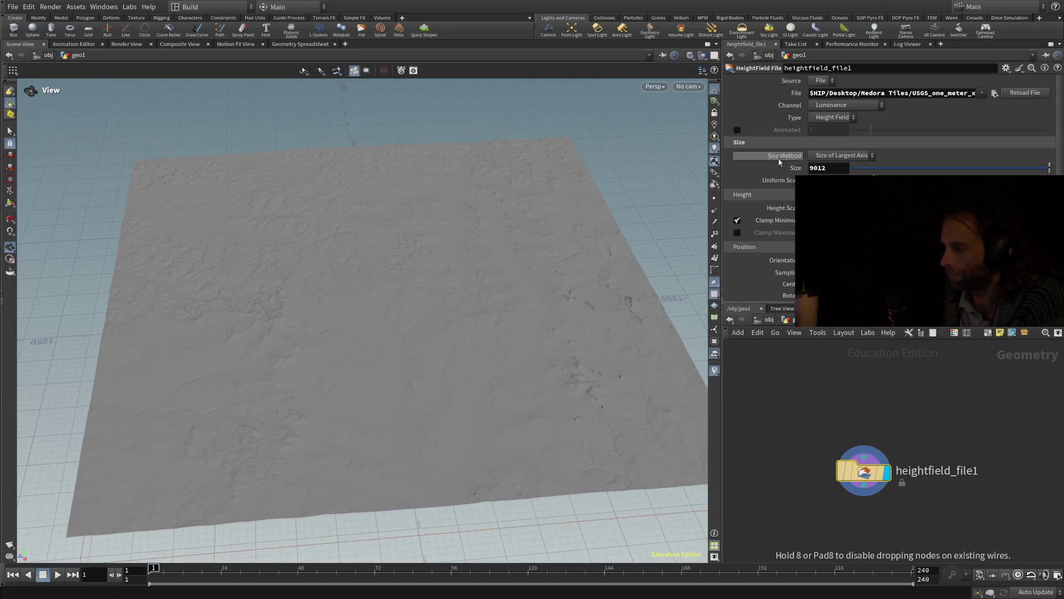
- Place the new heightfield1 node and move heightfield_file1 aside beside it
click(745, 446)
scroll(745, 450, up, 2)
scroll(765, 515, down, 3)
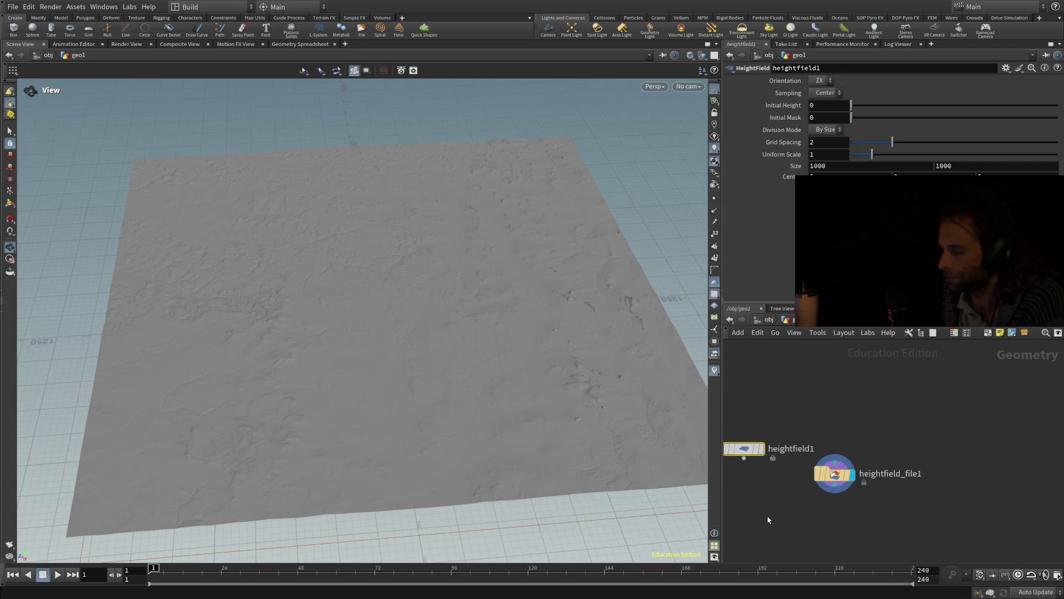
drag(907, 462, 972, 435)
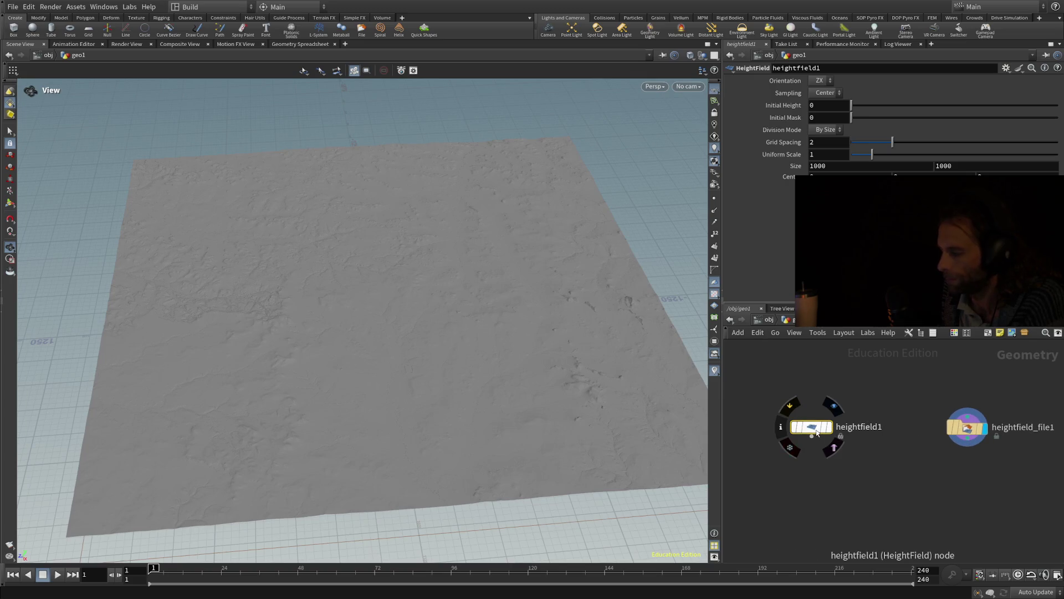
mouse_move(813, 434)
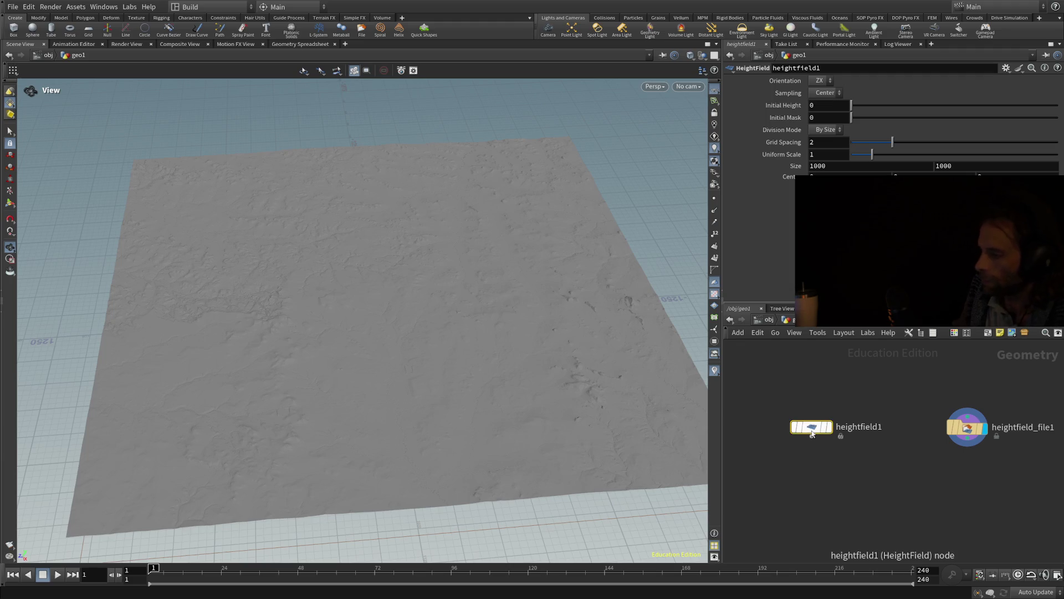
click(826, 129)
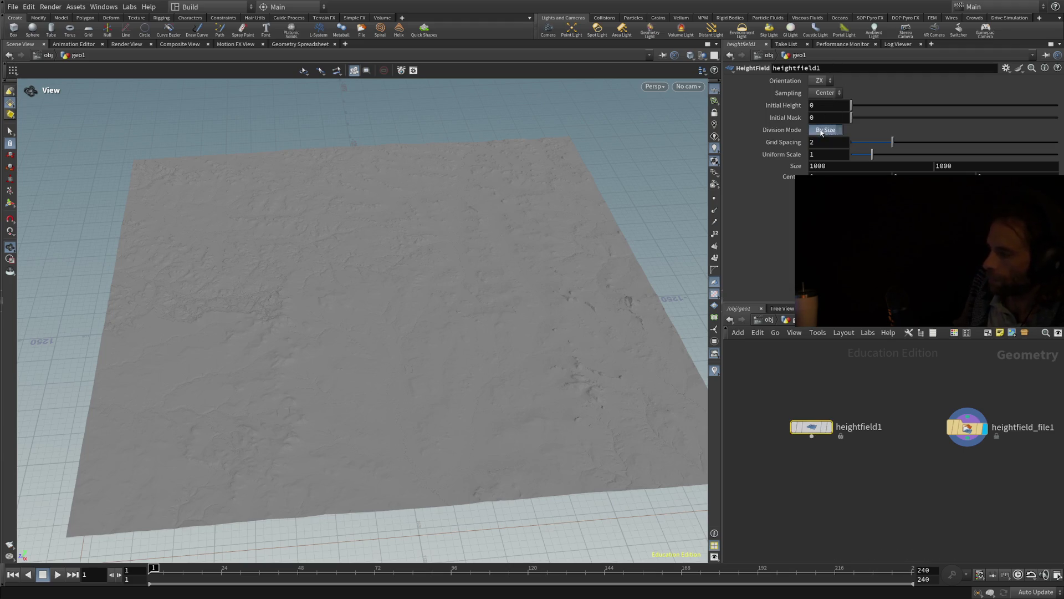
- Give heightfield1 By Axis division, 2049 Grid Samples and a 2049 by 2049 Size
click(825, 142)
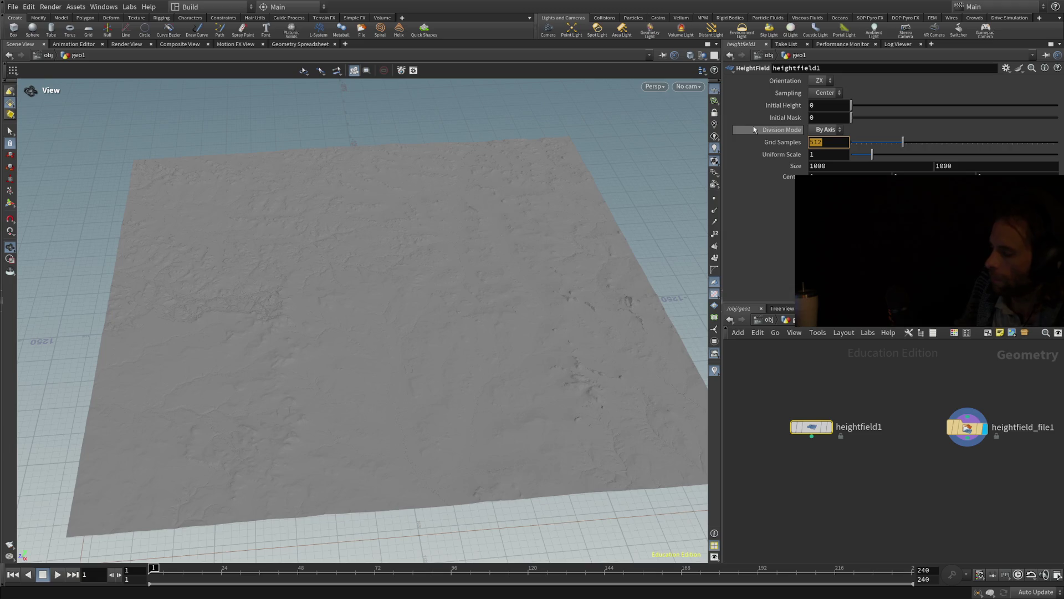
text(2049)
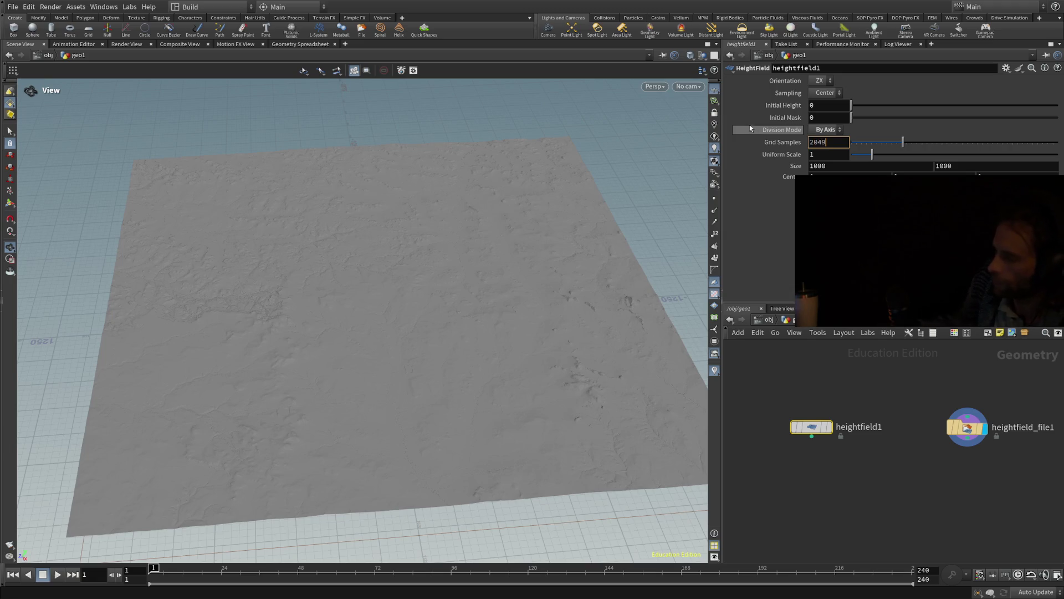
key(Return)
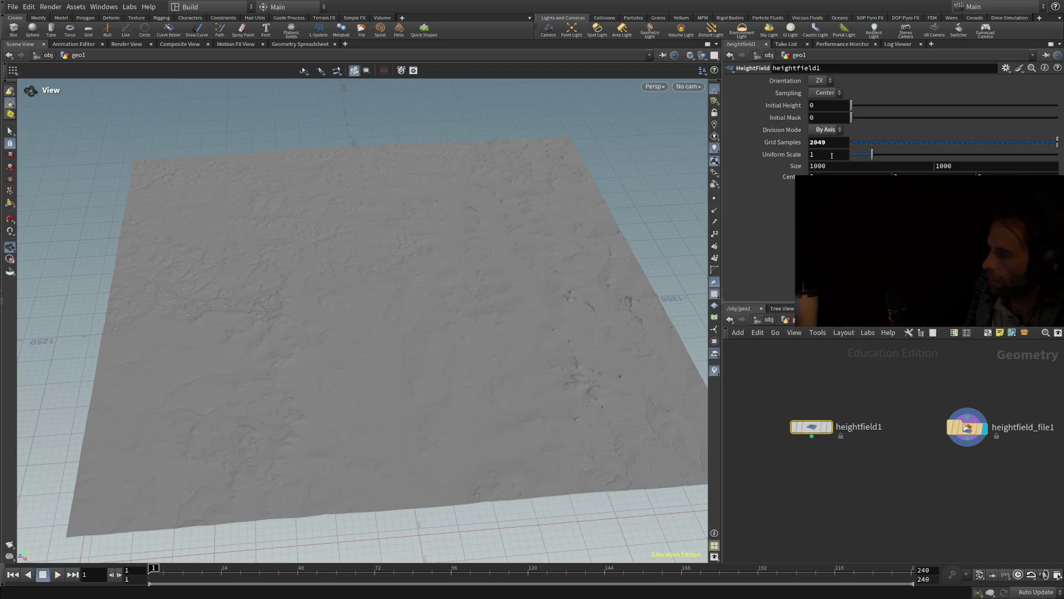
double_click(838, 165)
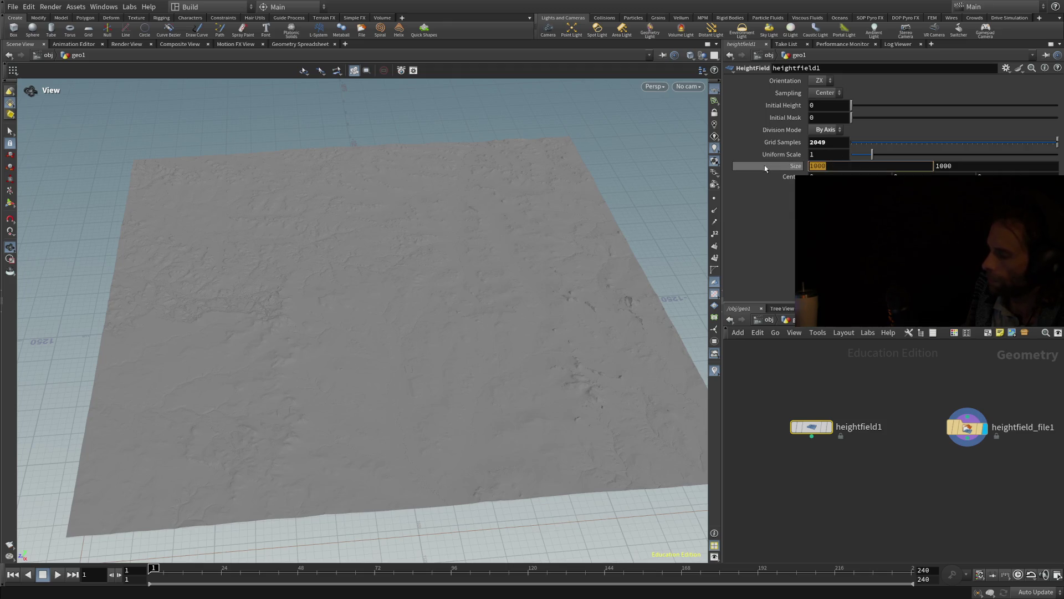
text(20)
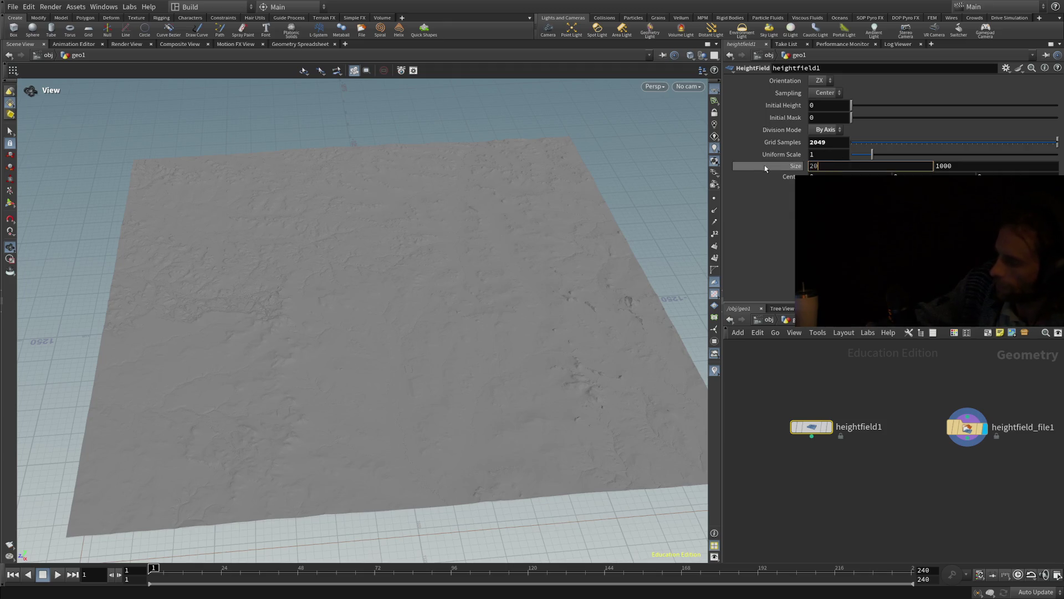
text(49)
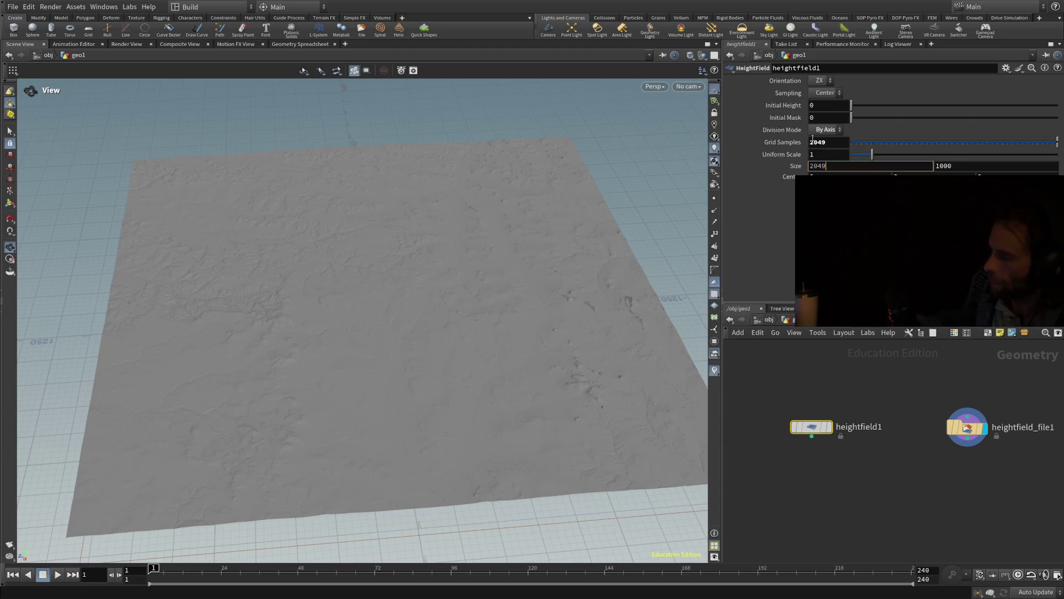
click(959, 166)
key(BackSpace)
key(BackSpace)
key(BackSpace)
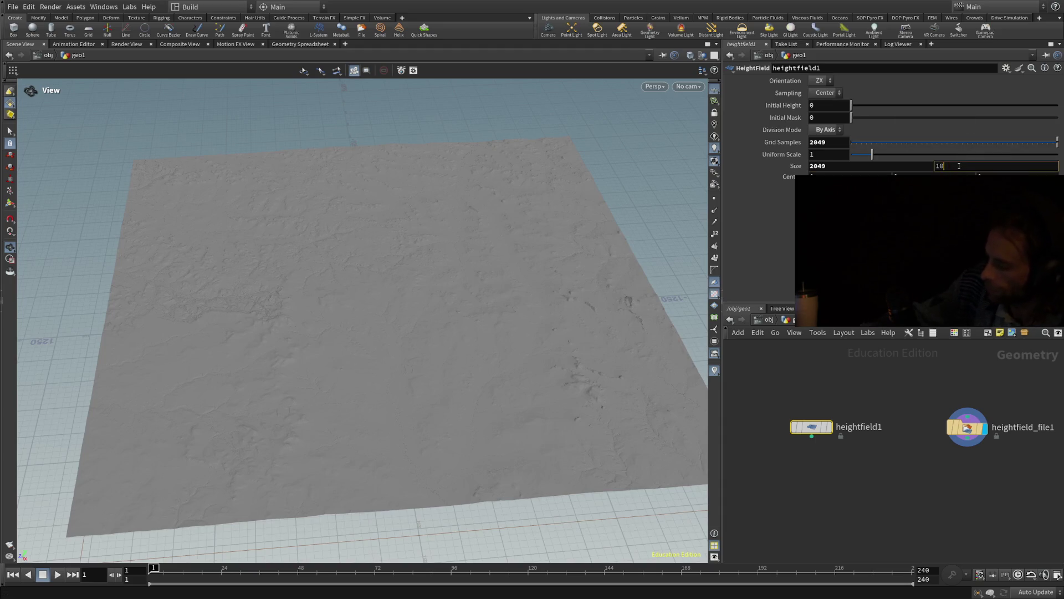
text(2049)
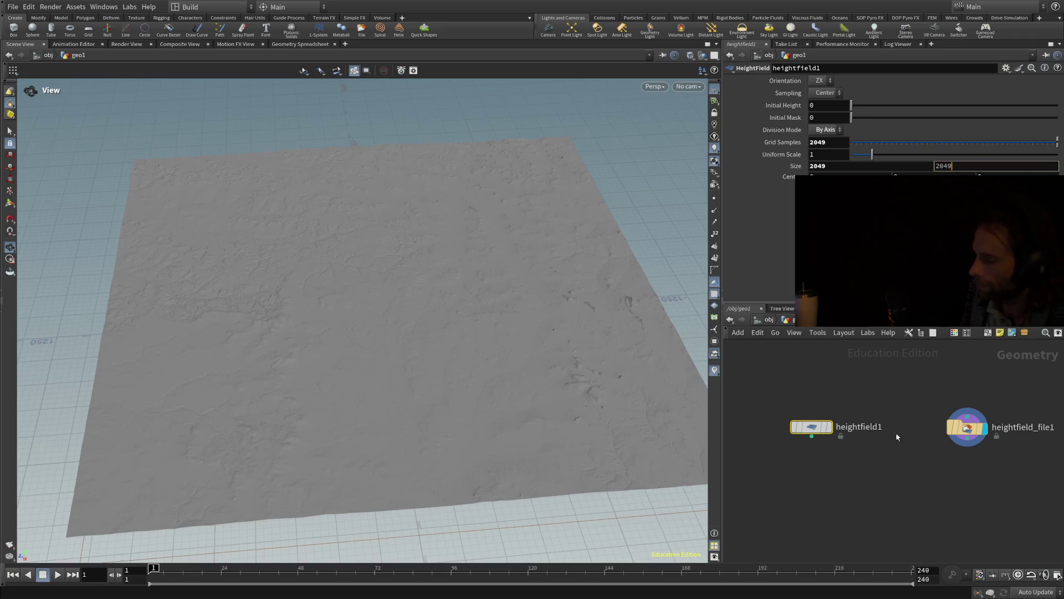
key(Return)
scroll(883, 452, down, 1)
scroll(879, 478, down, 1)
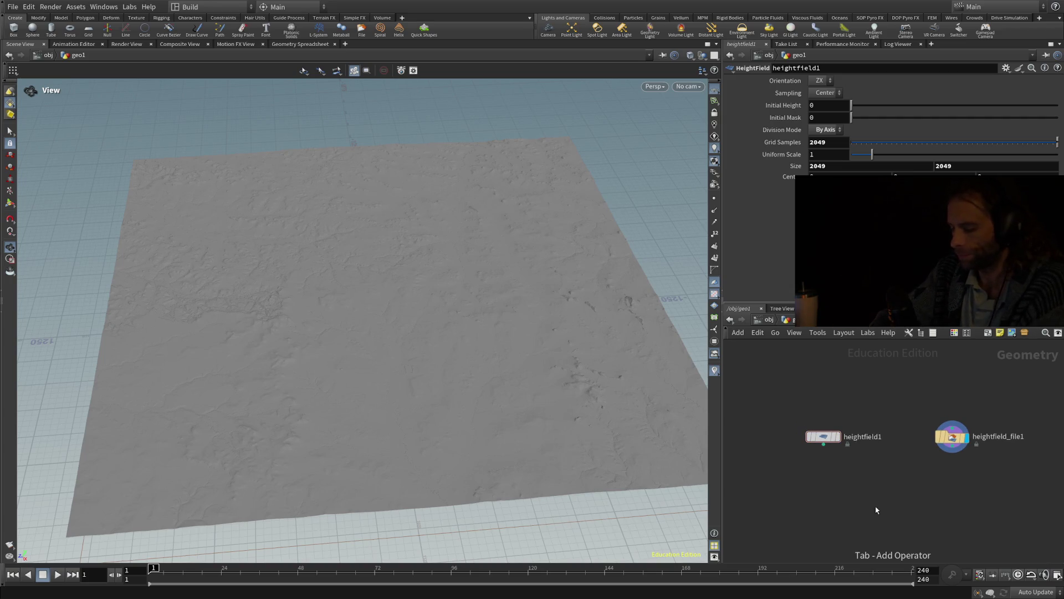
- Add heightfield_project1 below the two heightfield nodes, fed by heightfield_file1 and heightfield1
key(Tab)
key(Return)
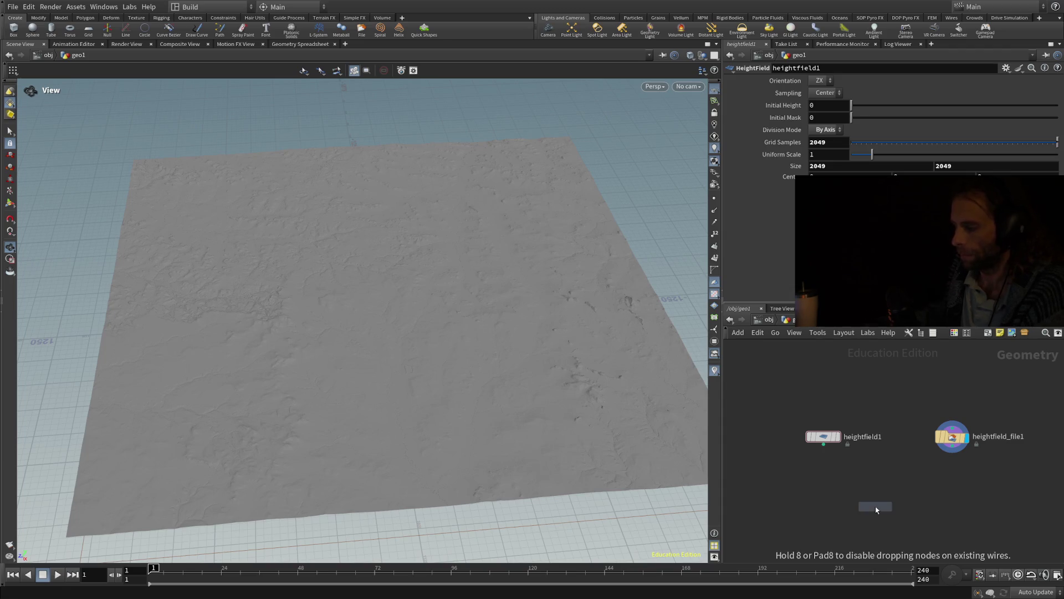
click(893, 523)
drag(952, 453, 899, 512)
drag(823, 444, 886, 511)
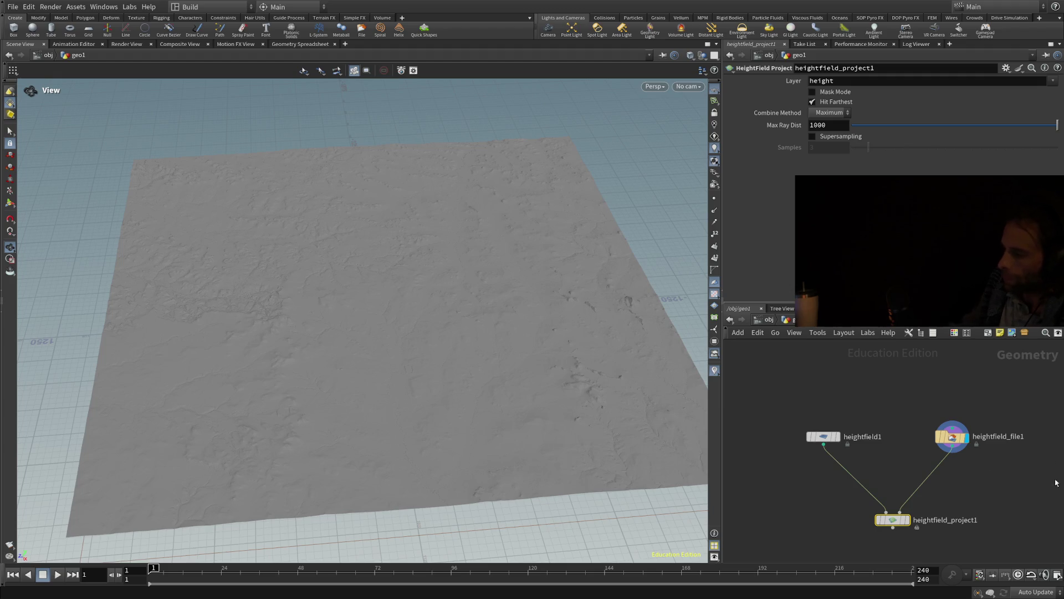
drag(970, 508, 964, 442)
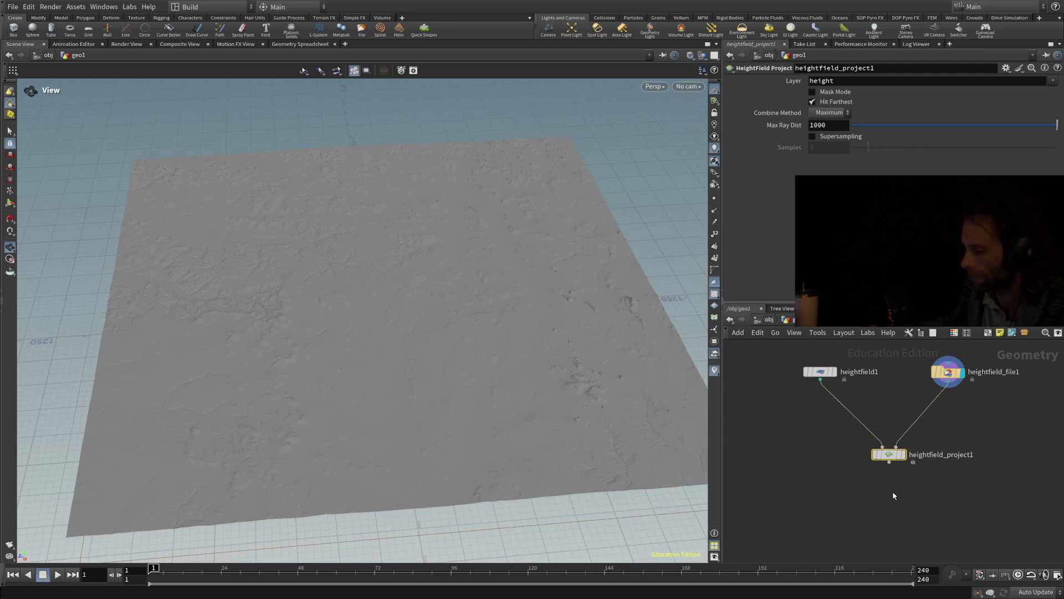
key(Tab)
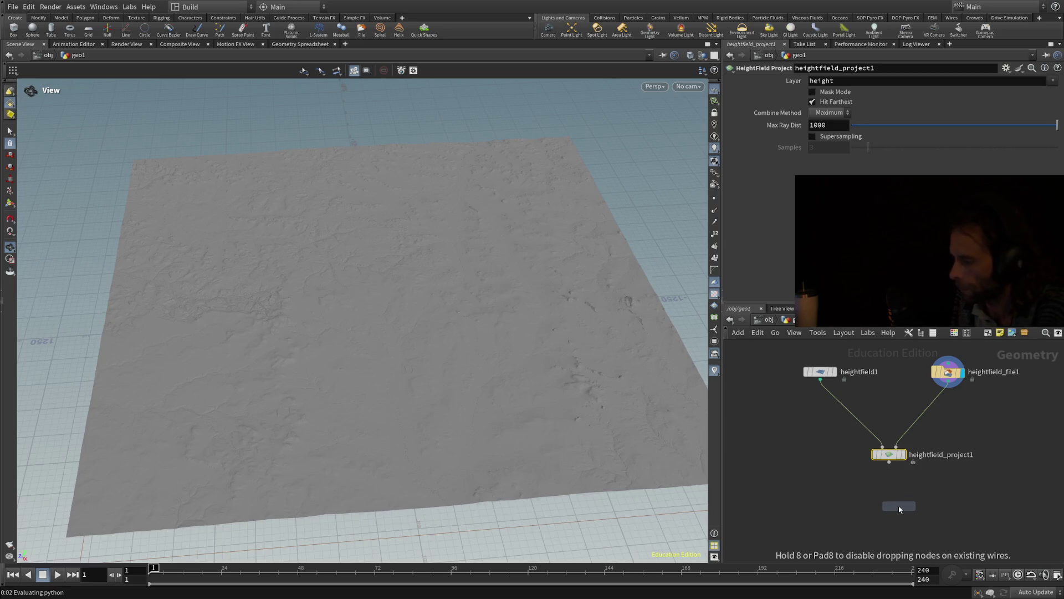
- Drop heightfield_remap1 below heightfield_project1 and wire the project node into it
click(895, 510)
drag(895, 510, 886, 514)
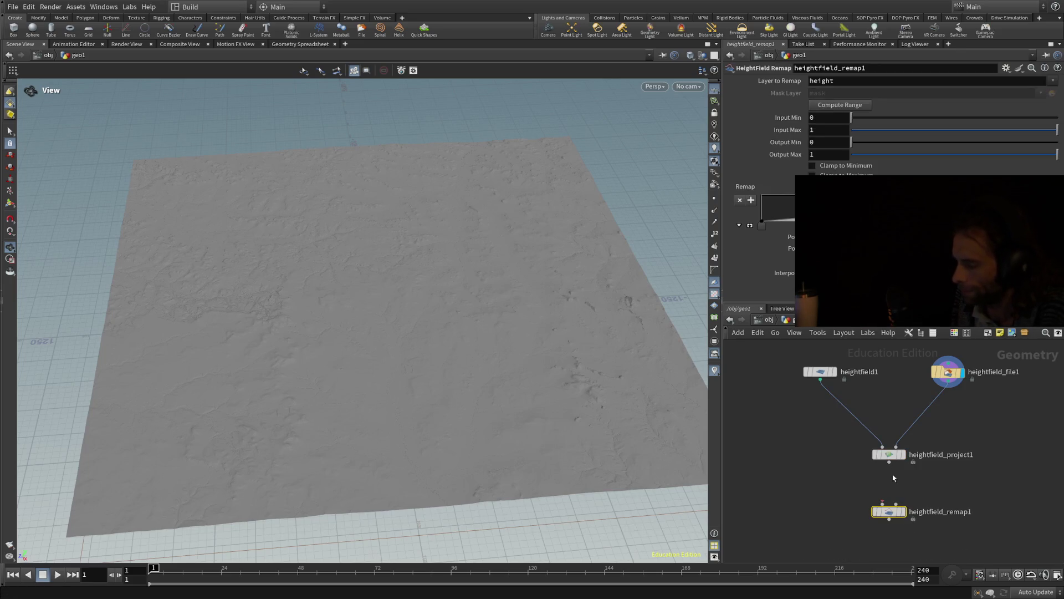
drag(890, 465, 883, 504)
drag(893, 548, 896, 460)
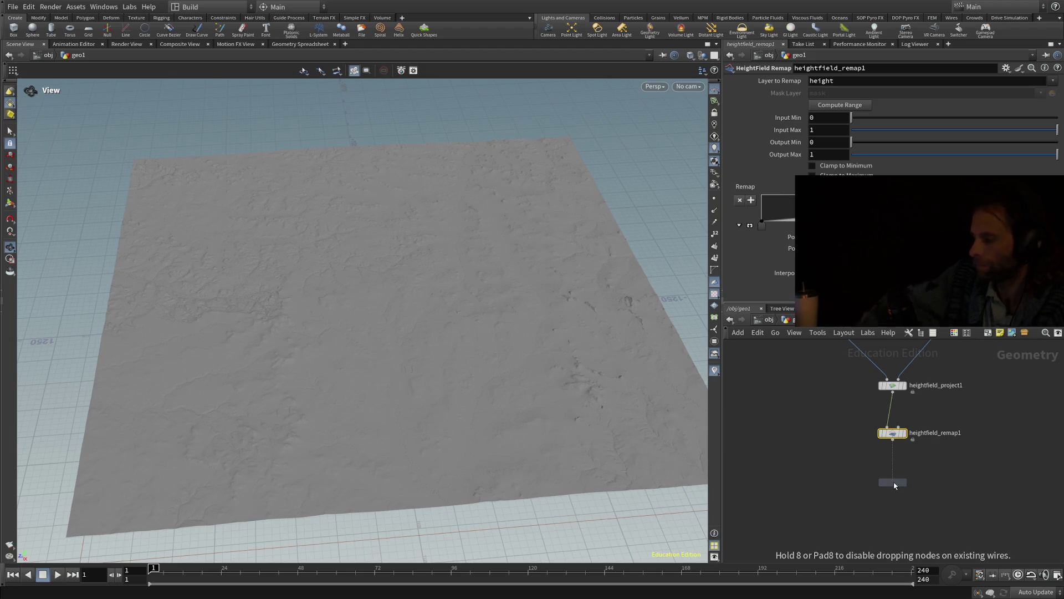
- Add heightfield_output1 beneath the remap and compute the terrain height range 152.514–187.338
click(894, 486)
click(894, 438)
click(893, 433)
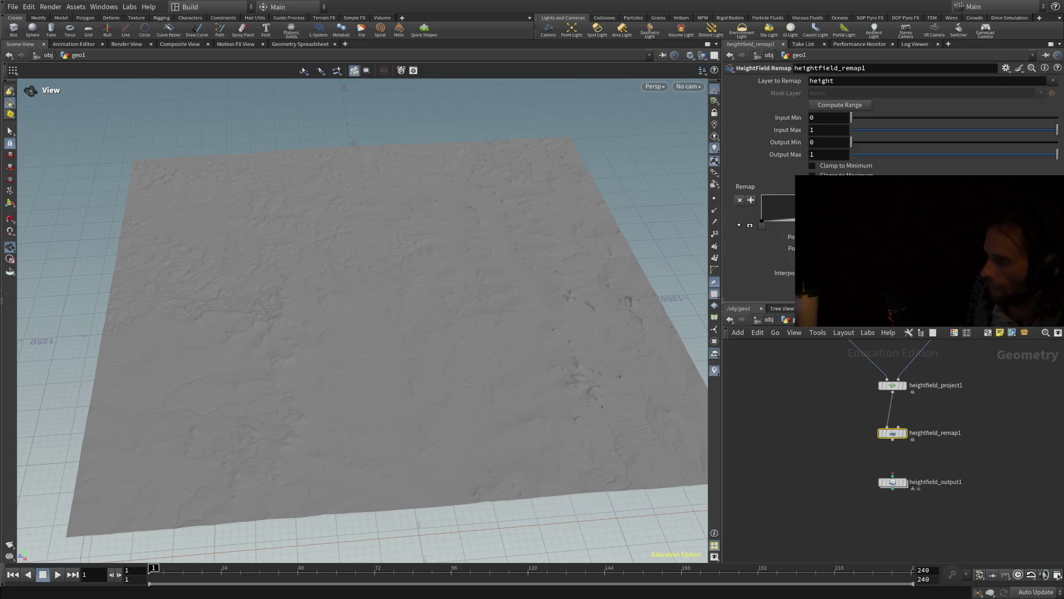
click(848, 107)
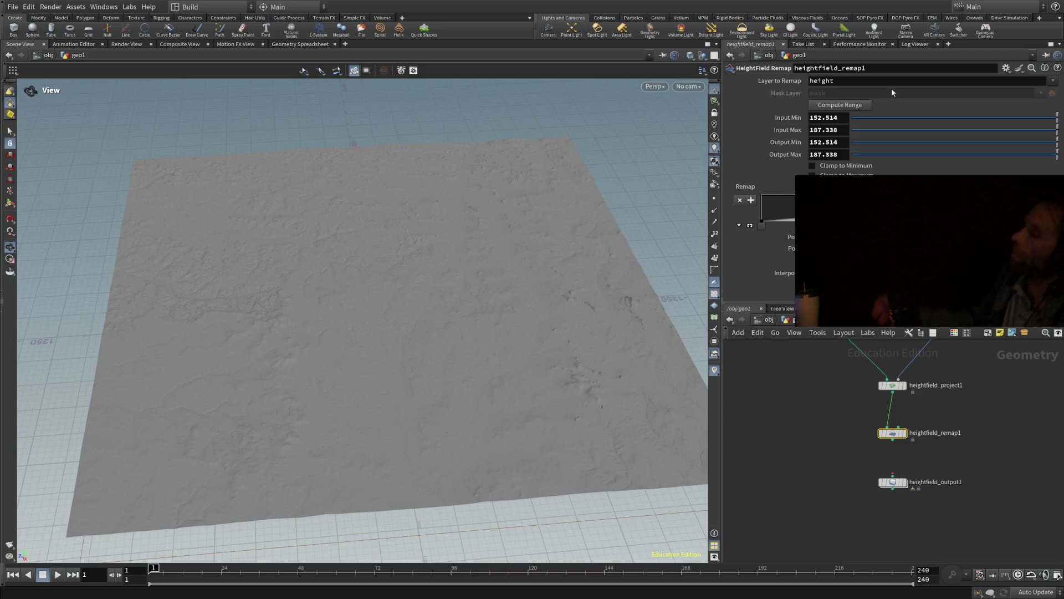
- Set heightfield_remap1's Output Min to 0 and Output Max to 1, then wire it into heightfield_output1
drag(841, 118, 775, 121)
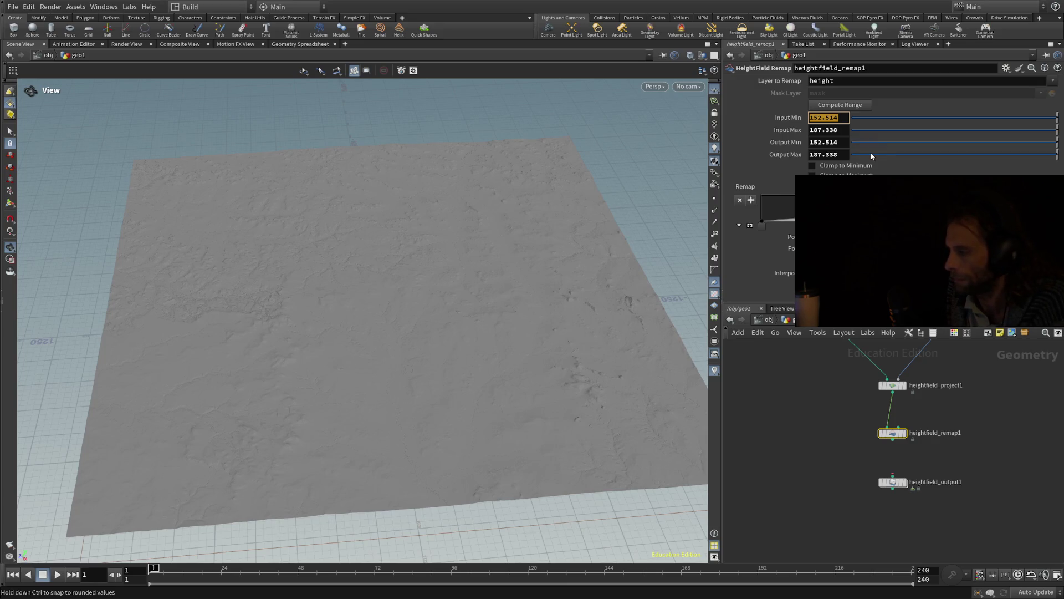
click(824, 142)
text(0)
key(Return)
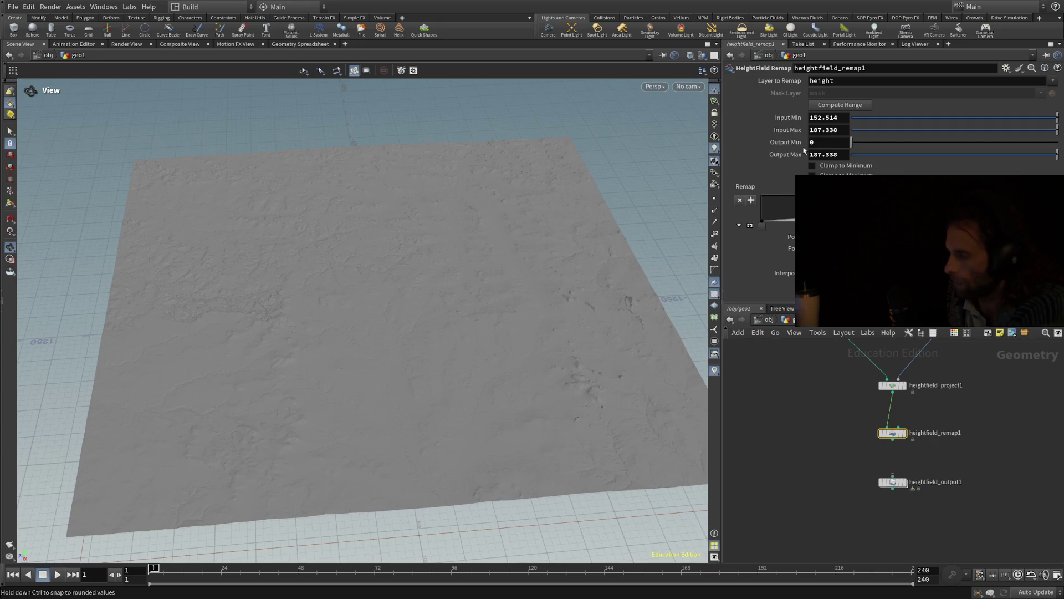
click(823, 154)
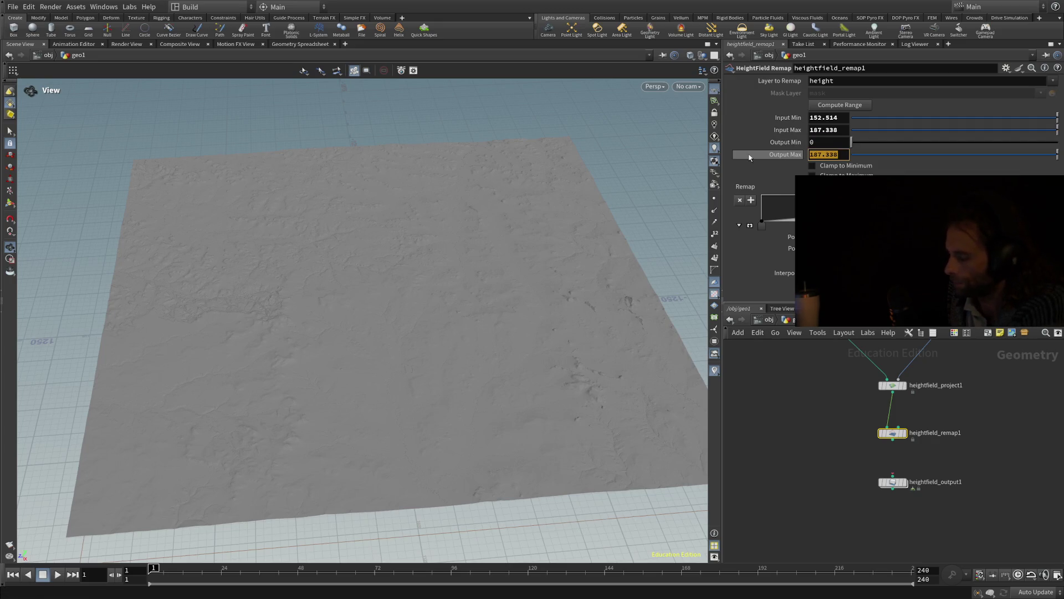
key(BackSpace)
text(1)
key(Return)
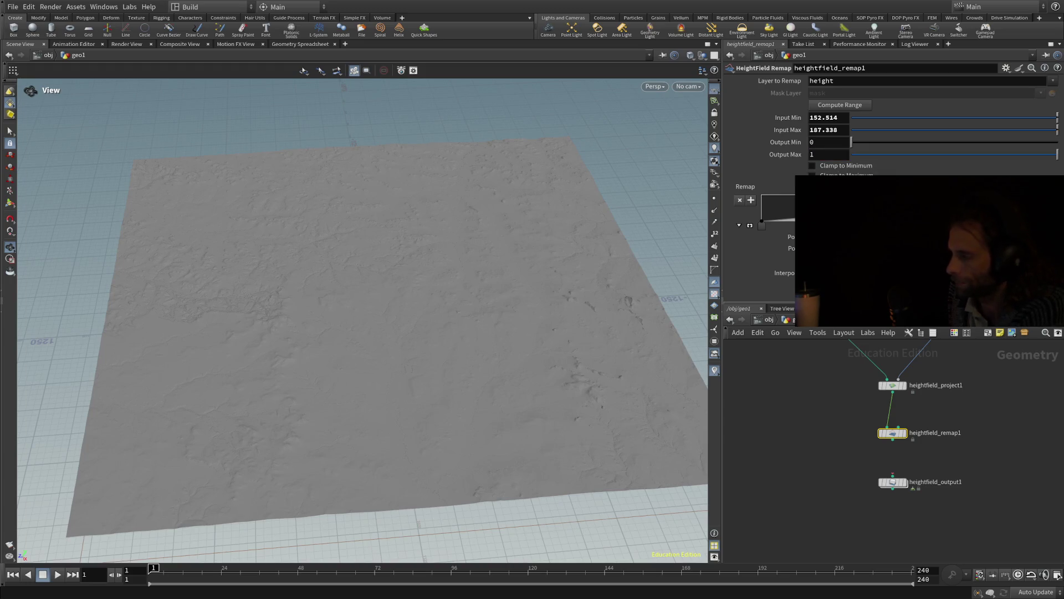
drag(898, 475, 893, 439)
- Set heightfield_output1 to Single Channel format with 16b Fixed type
click(897, 486)
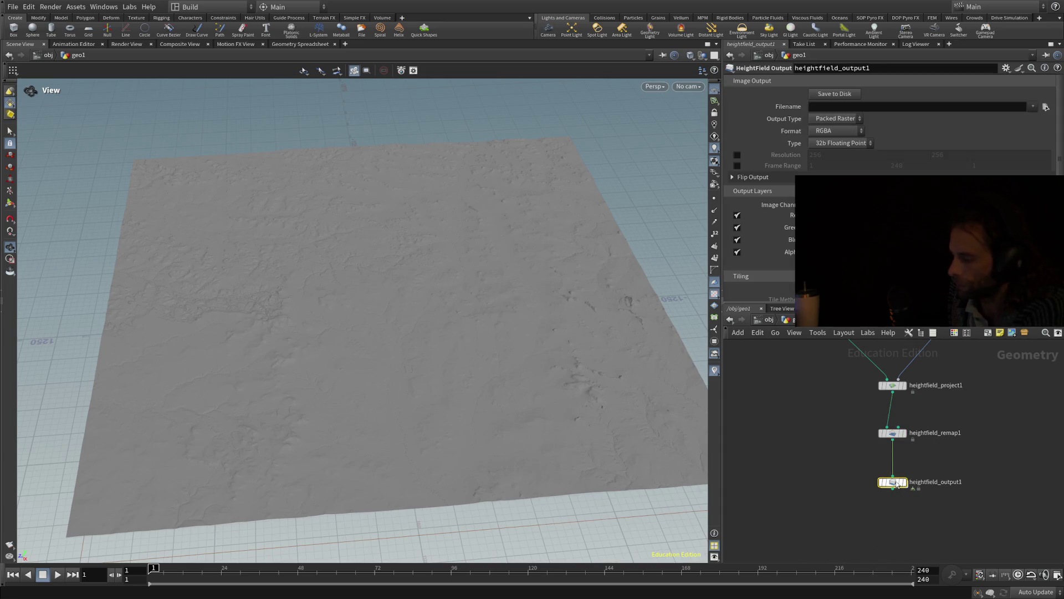
click(842, 162)
click(834, 164)
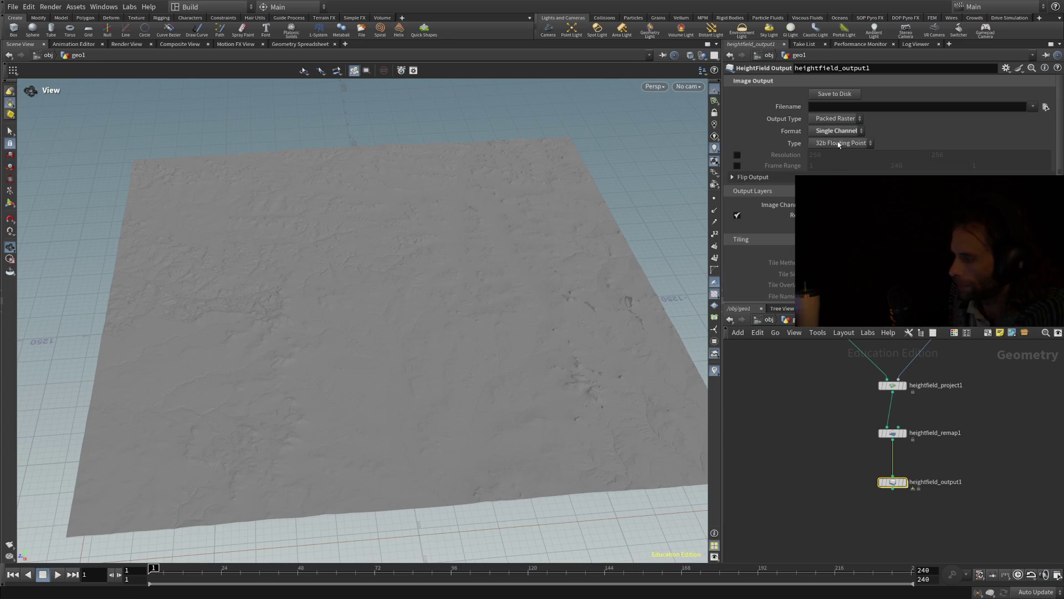
click(839, 144)
click(836, 163)
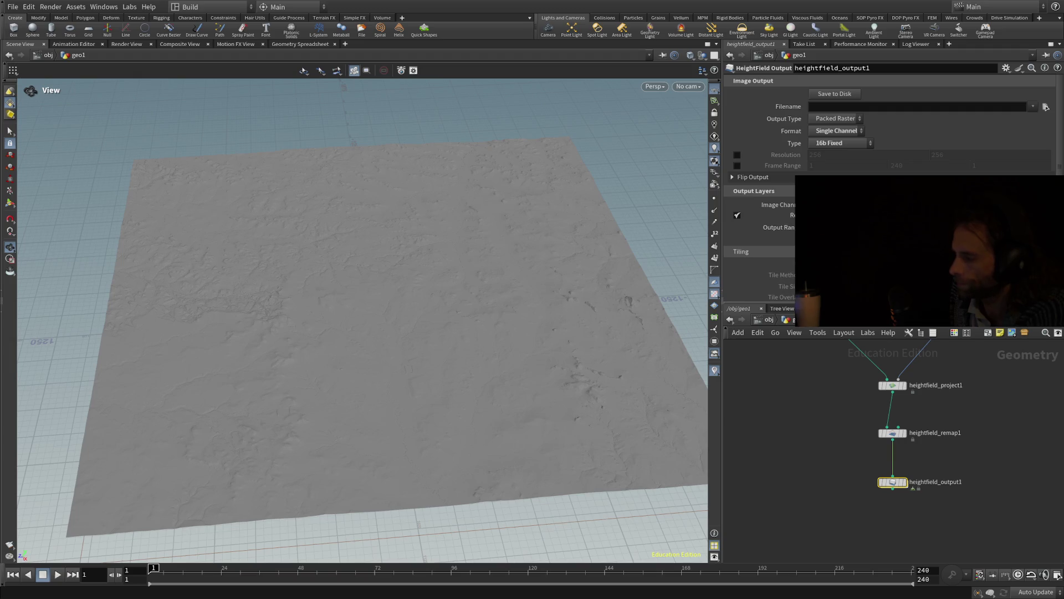
- Focus the output Filename field and recentre the node graph in the network editor
click(862, 106)
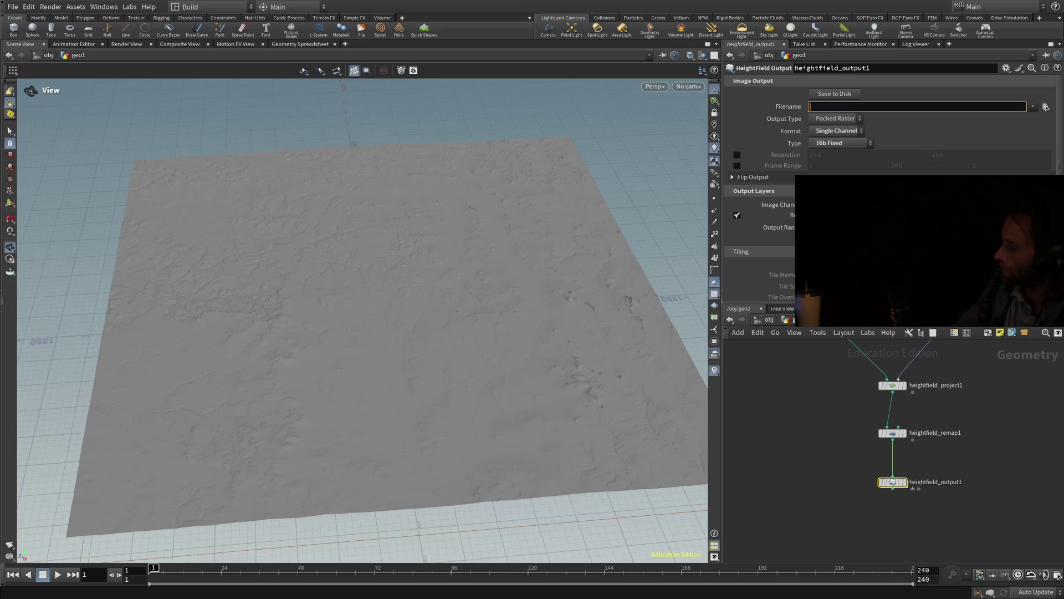
scroll(824, 354, down, 3)
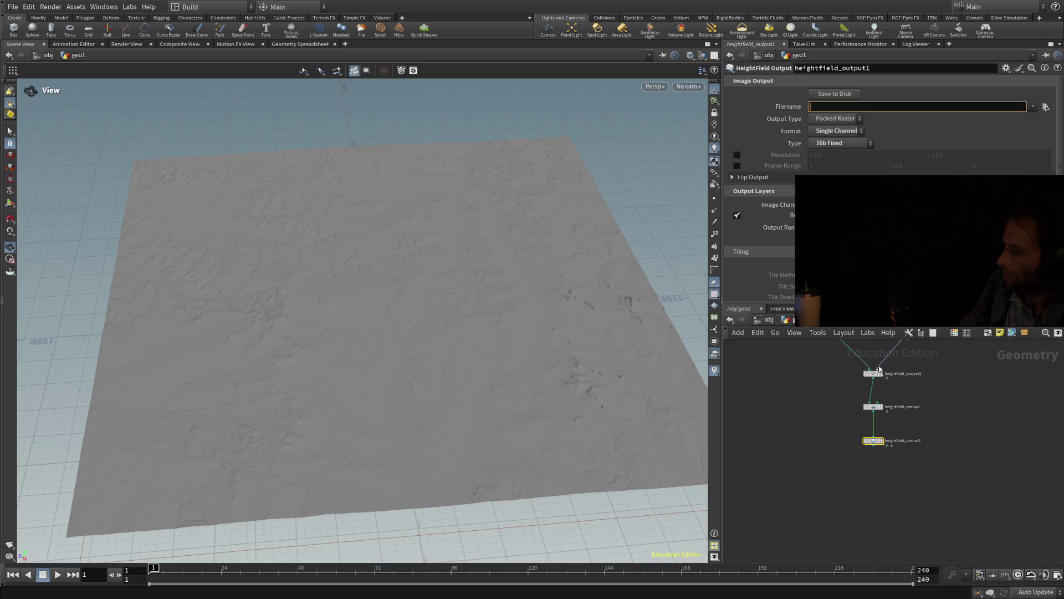
scroll(881, 363, down, 3)
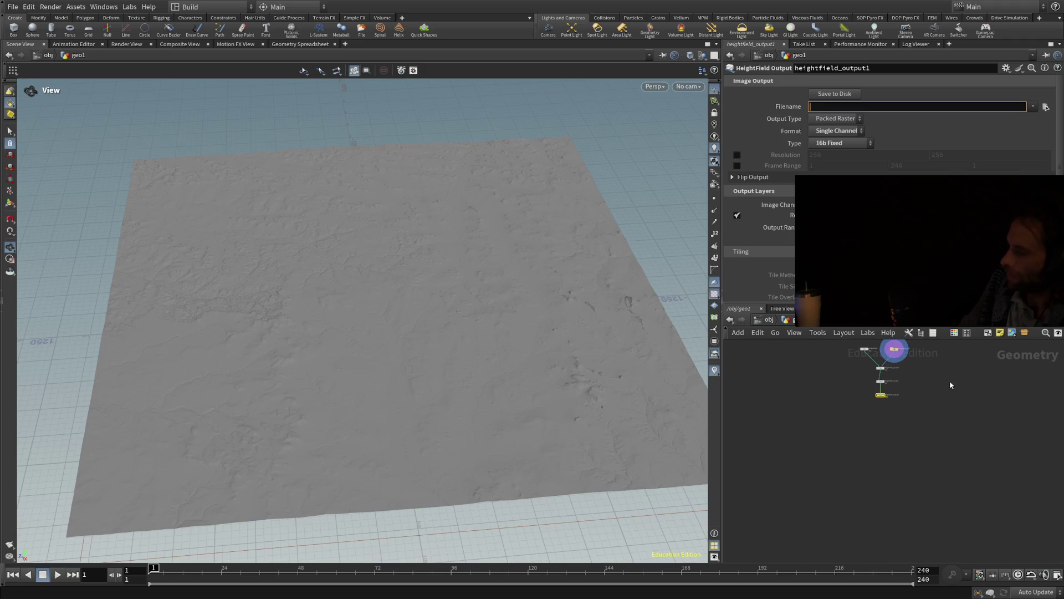
drag(950, 380, 932, 469)
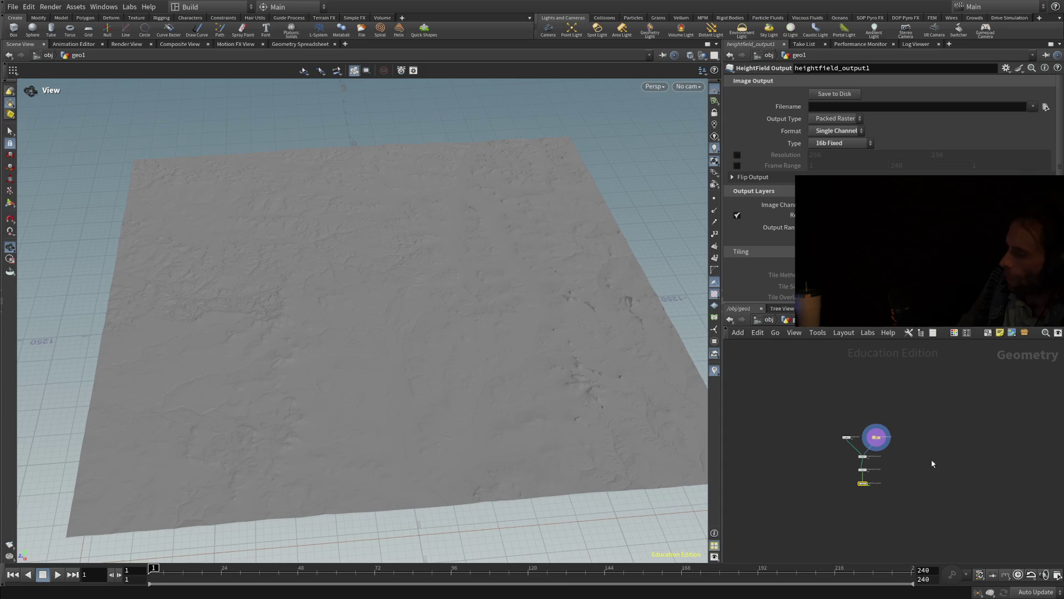
mouse_move(991, 392)
mouse_down()
mouse_move(966, 399)
mouse_move(965, 430)
mouse_move(988, 435)
mouse_up()
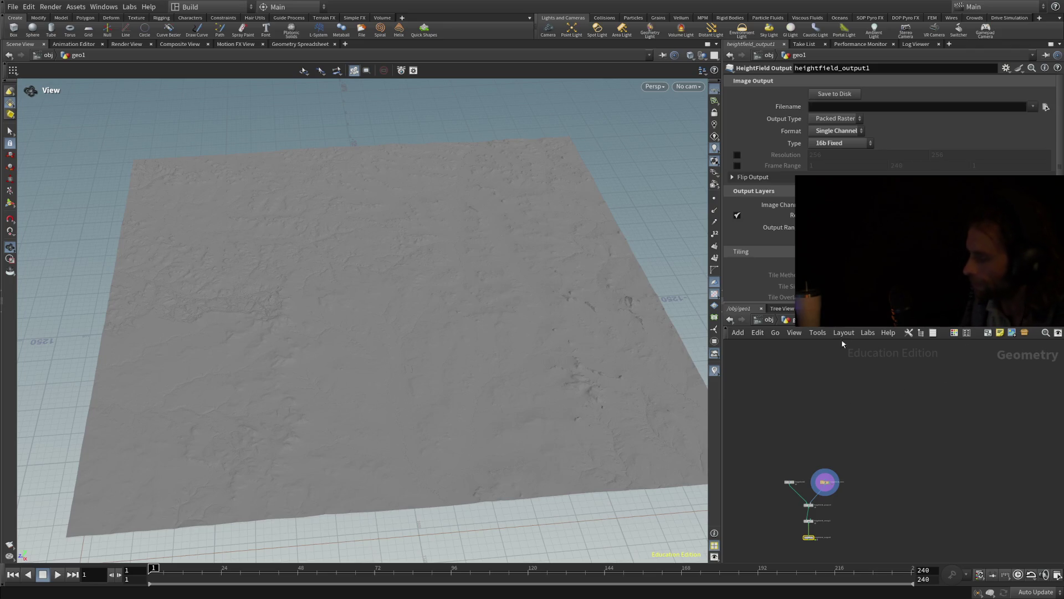
scroll(766, 139, down, 1)
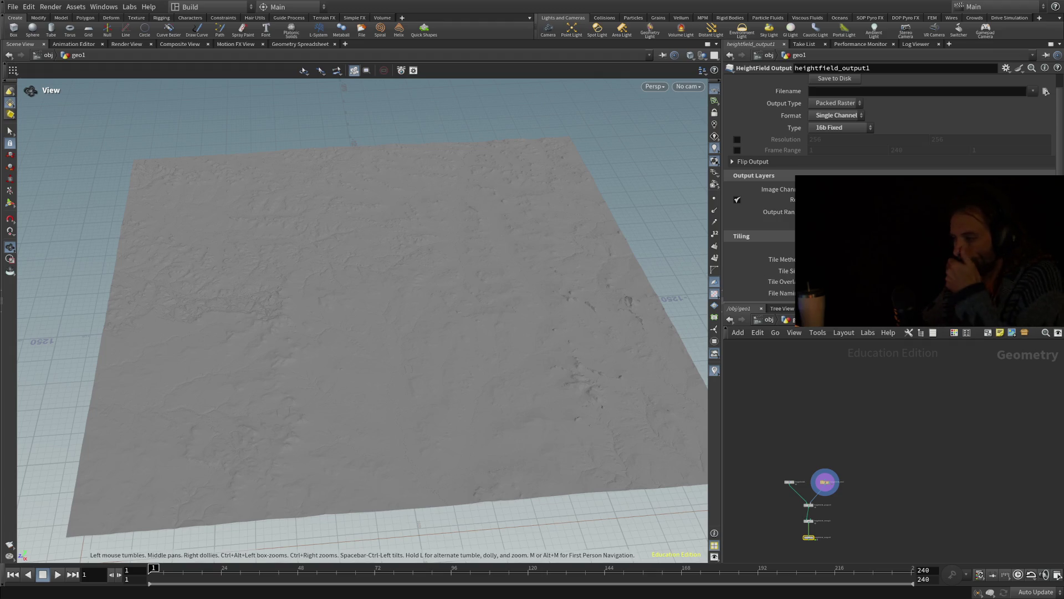
key(h)
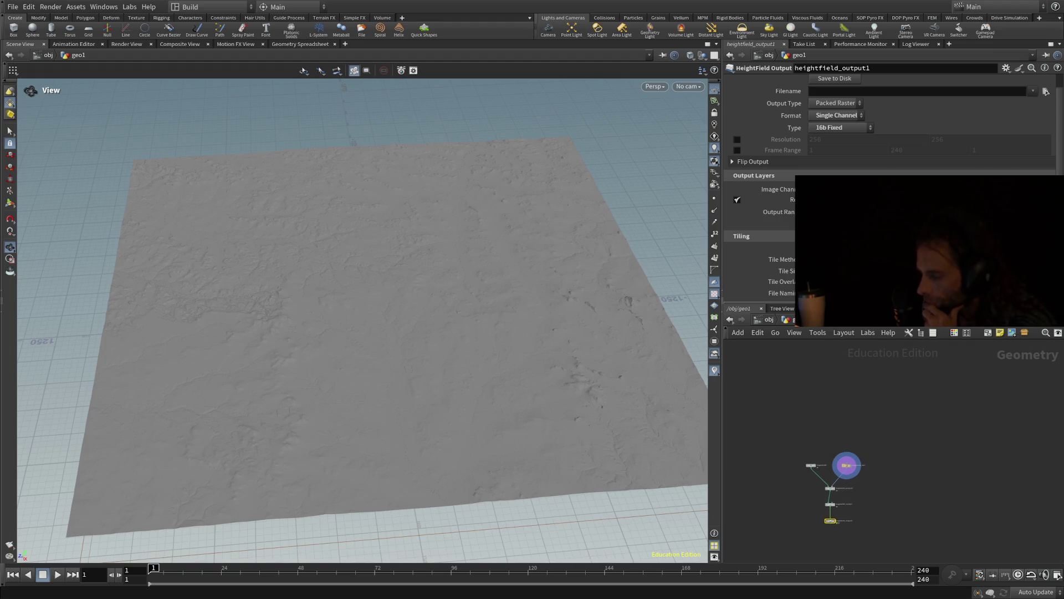
drag(990, 466, 1040, 454)
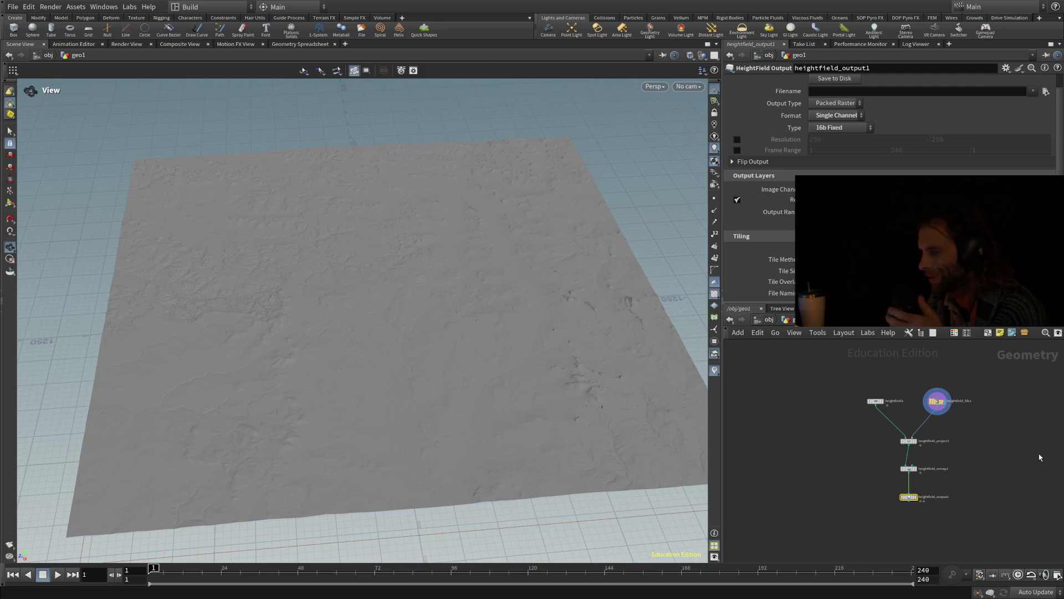
scroll(1040, 454, down, 2)
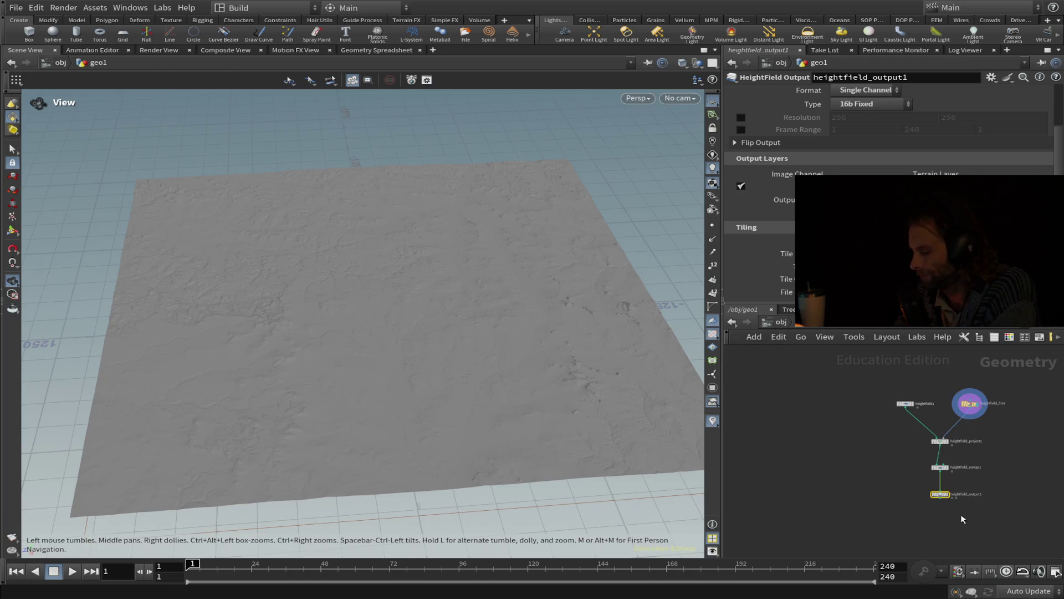
drag(963, 515, 901, 474)
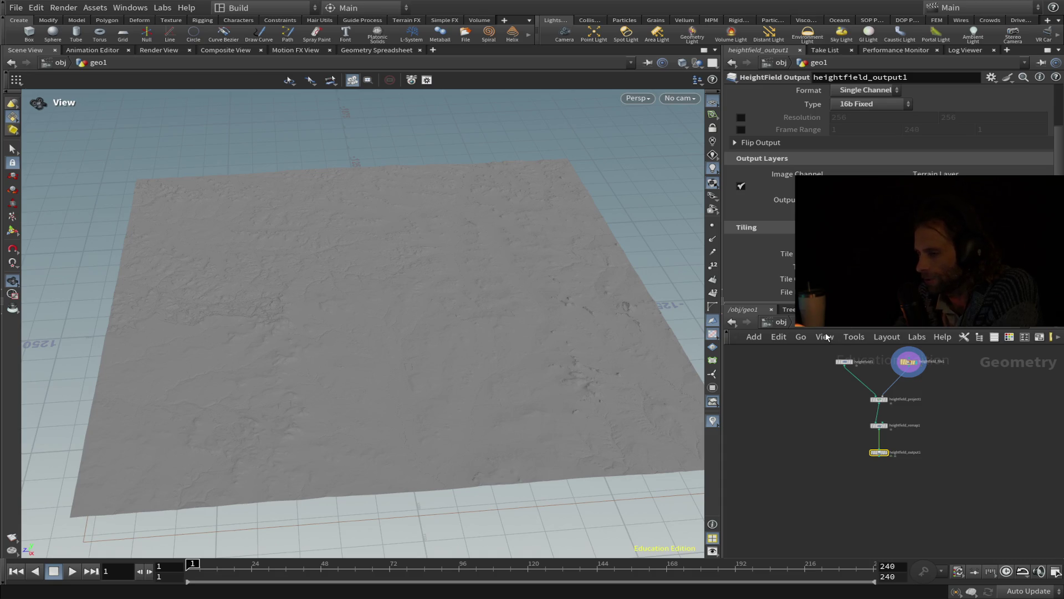
drag(812, 416, 798, 453)
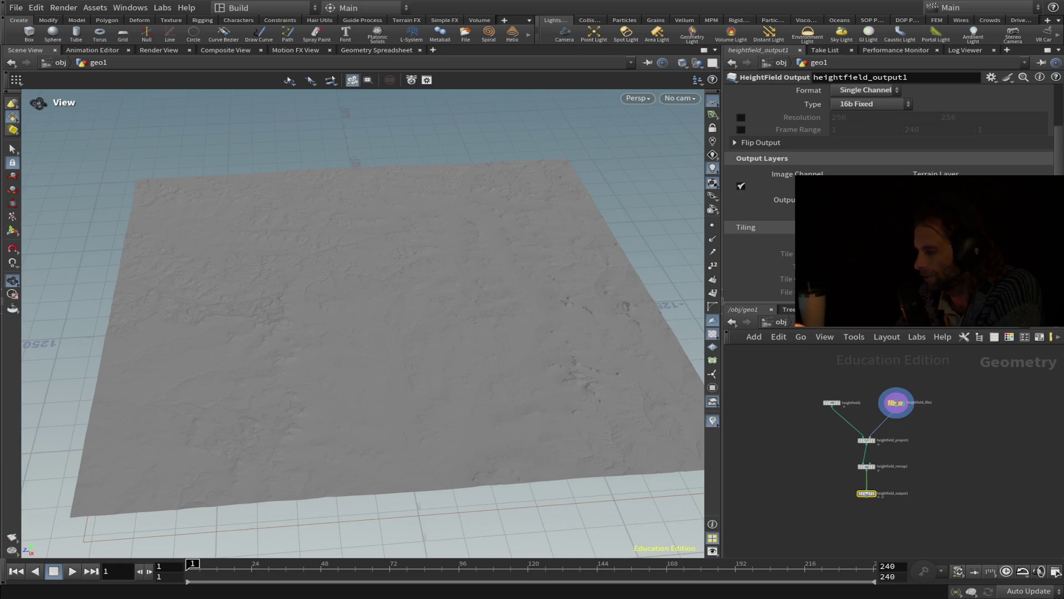
scroll(859, 122, up, 3)
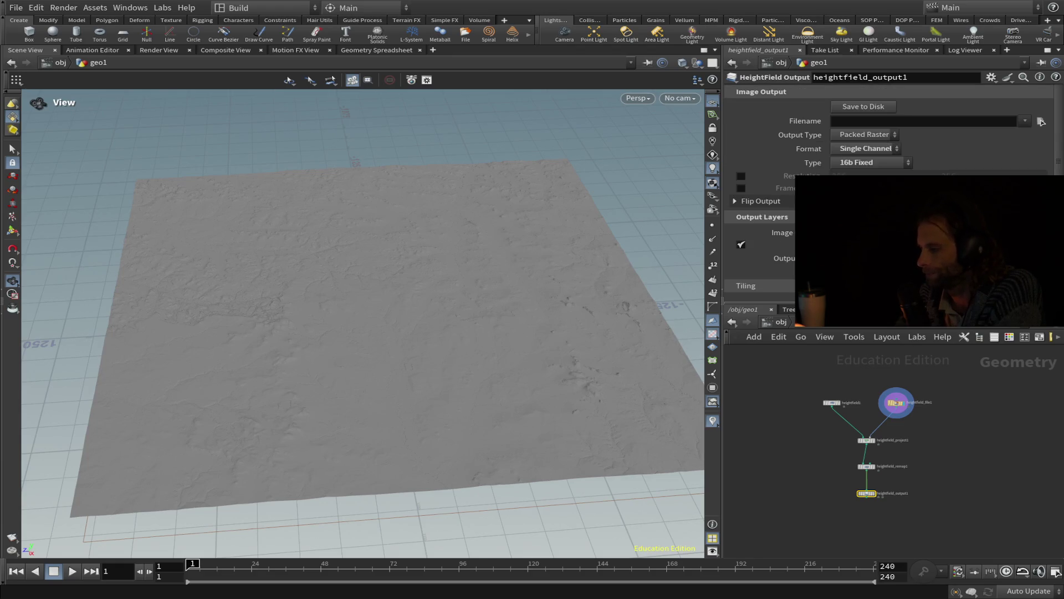
- Set the HeightField Output filename to $HIP/Desktop/2k Map Tiles/elkhorn_x0_y0.png
click(860, 122)
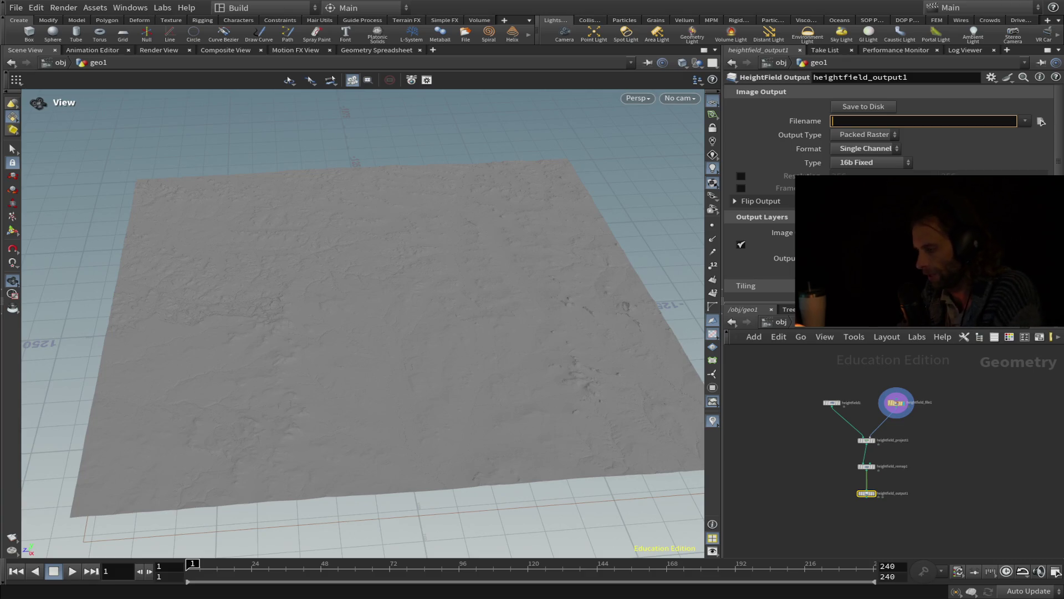
text(@)
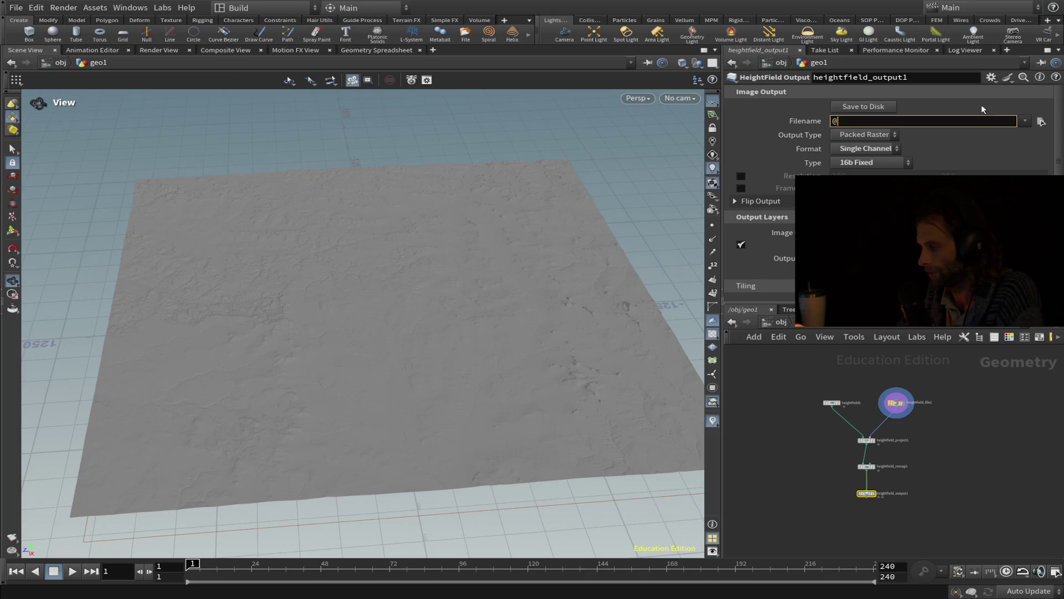
key(Return)
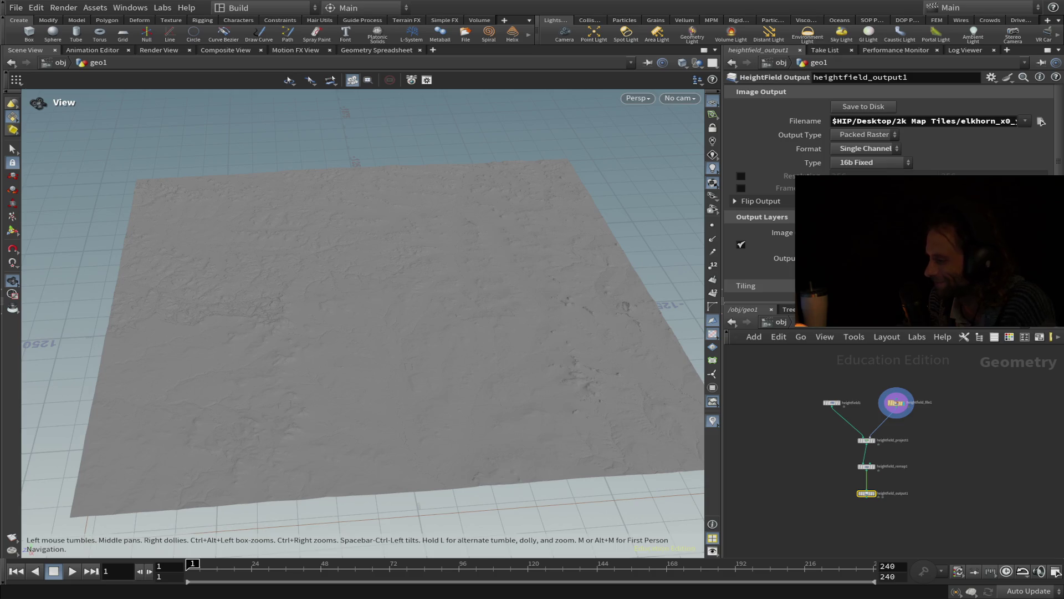
double_click(992, 121)
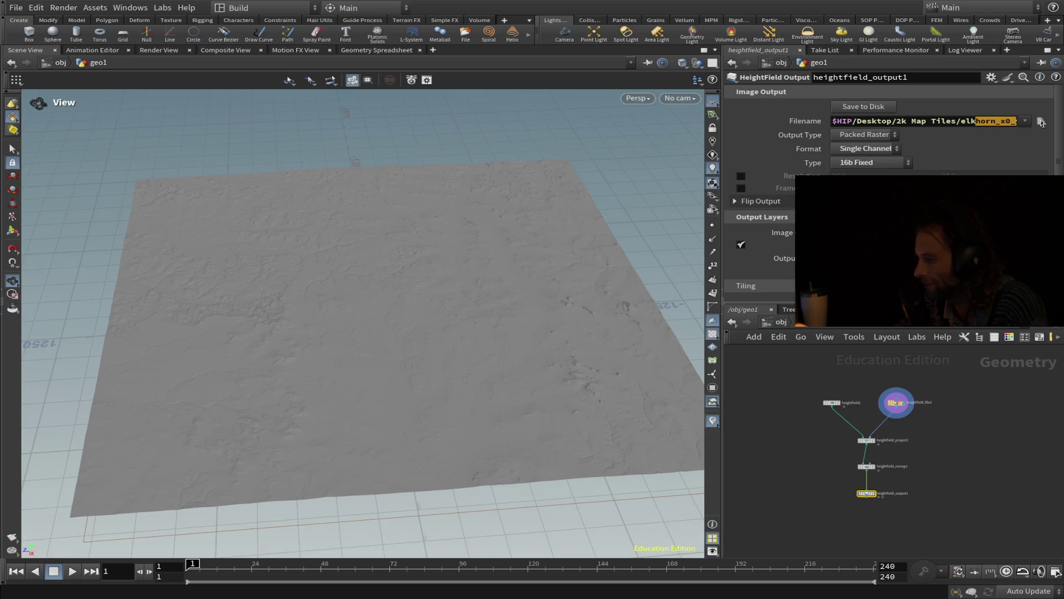
- Fix the end of the filename path, then write the 16-bit elkhorn_x0_y0.png tile with Save to Disk
click(916, 121)
drag(916, 121, 1010, 122)
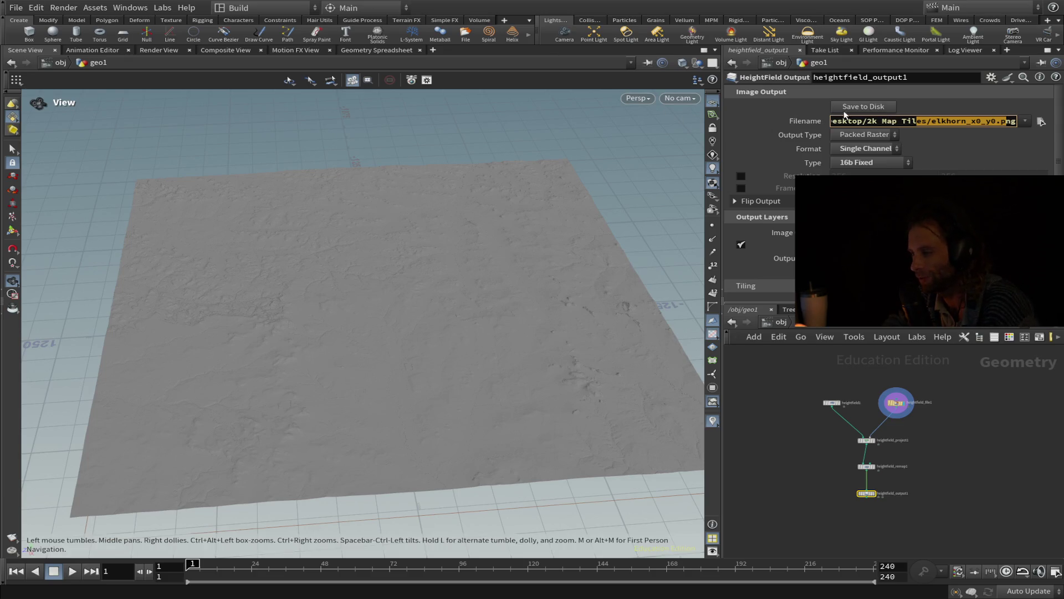
click(860, 107)
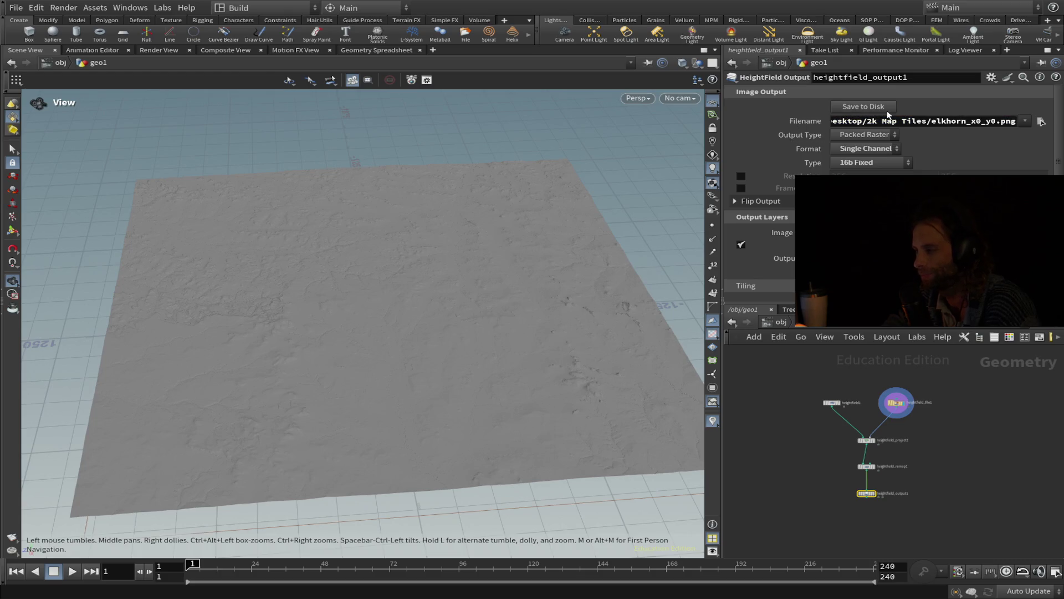
click(884, 109)
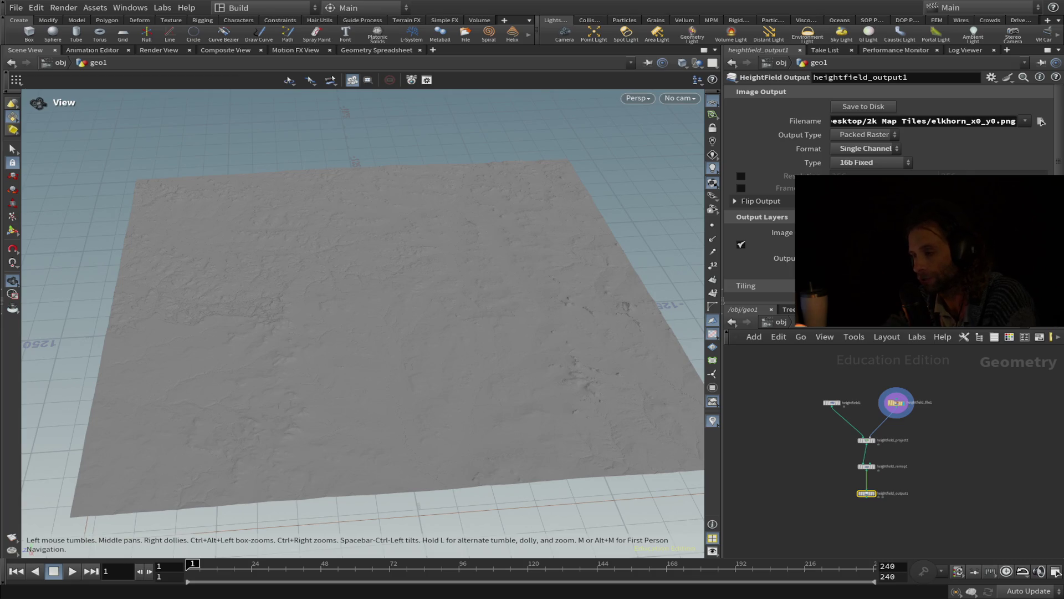
- Compare the heightfield_file1 and heightfield1 parameters, ending on heightfield1's 2049-sample grid
click(832, 402)
click(896, 403)
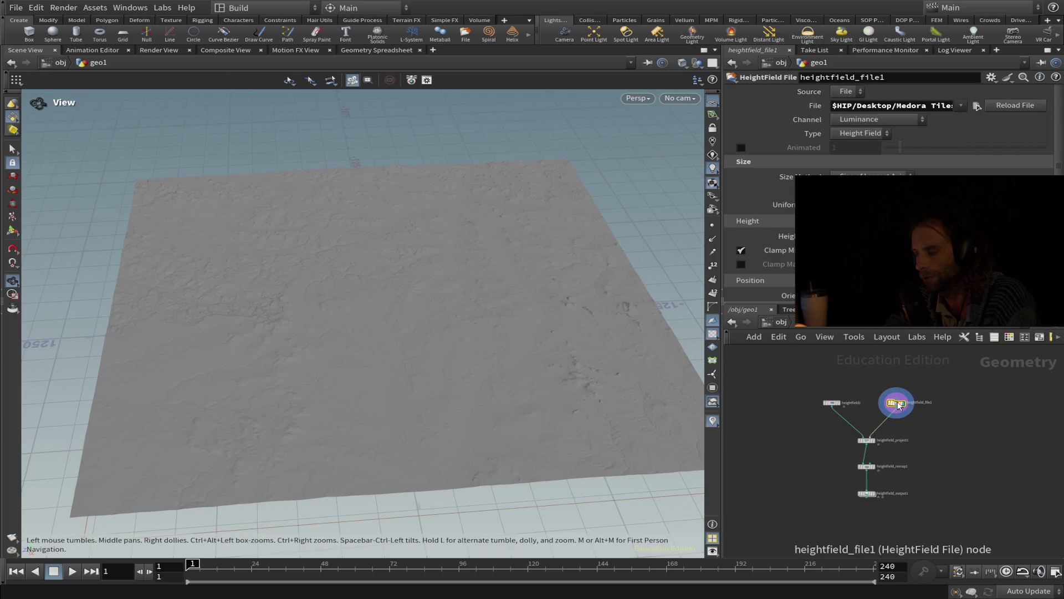
click(833, 403)
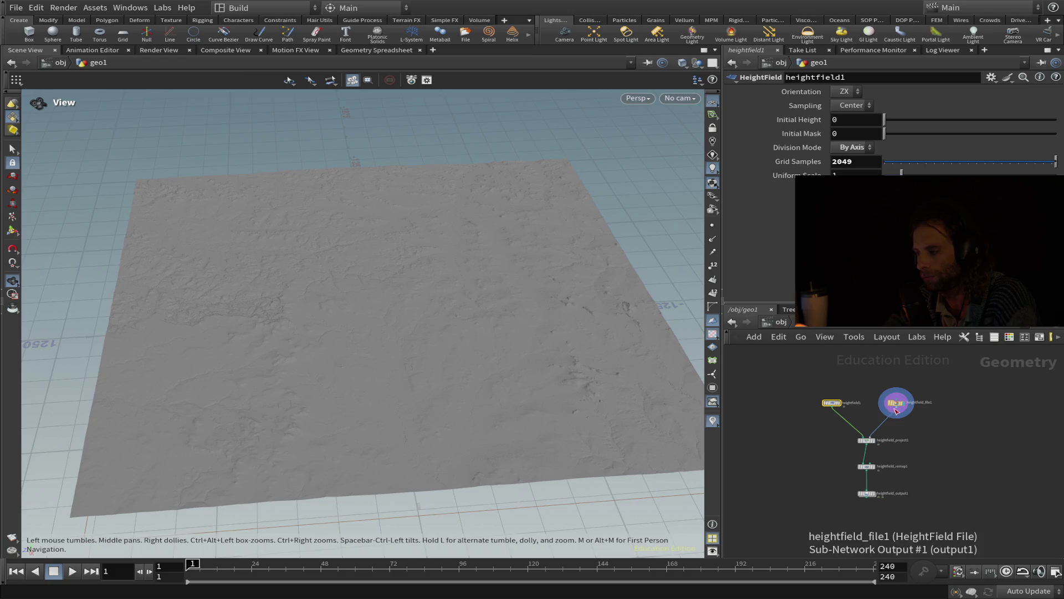
click(992, 384)
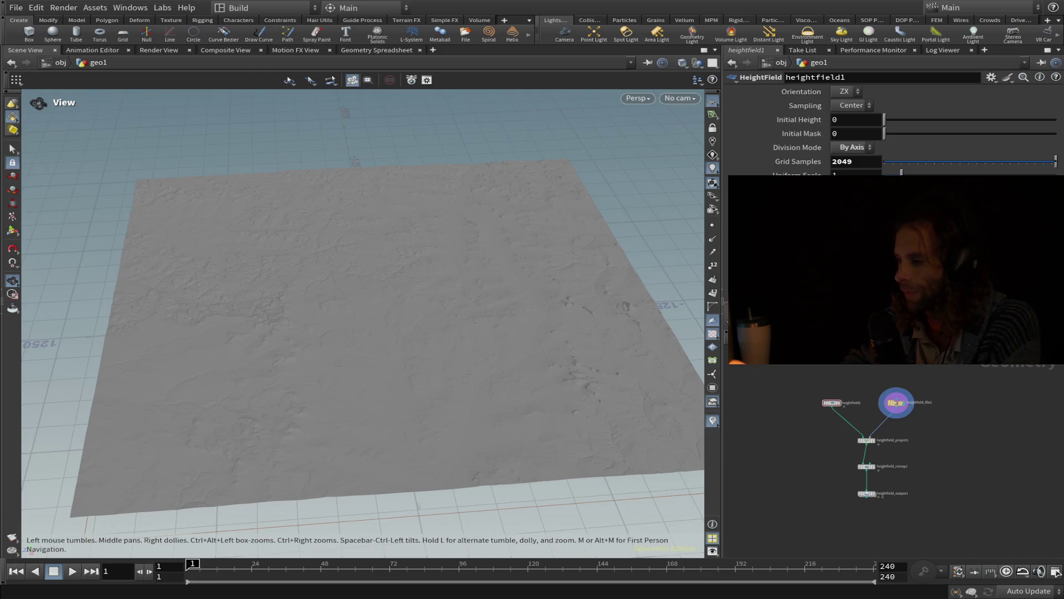
- Inspect the Medora terrain's ridges and gullies from close, low angles, then save the .hip file
scroll(464, 327, down, 3)
scroll(490, 216, up, 5)
drag(489, 216, 490, 188)
scroll(469, 251, up, 3)
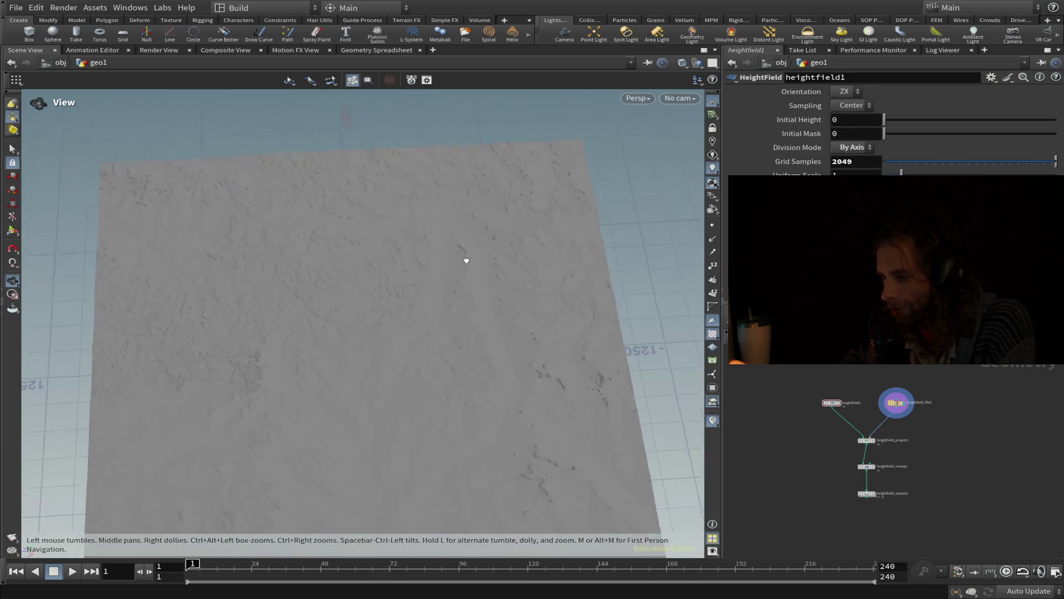
scroll(461, 250, up, 5)
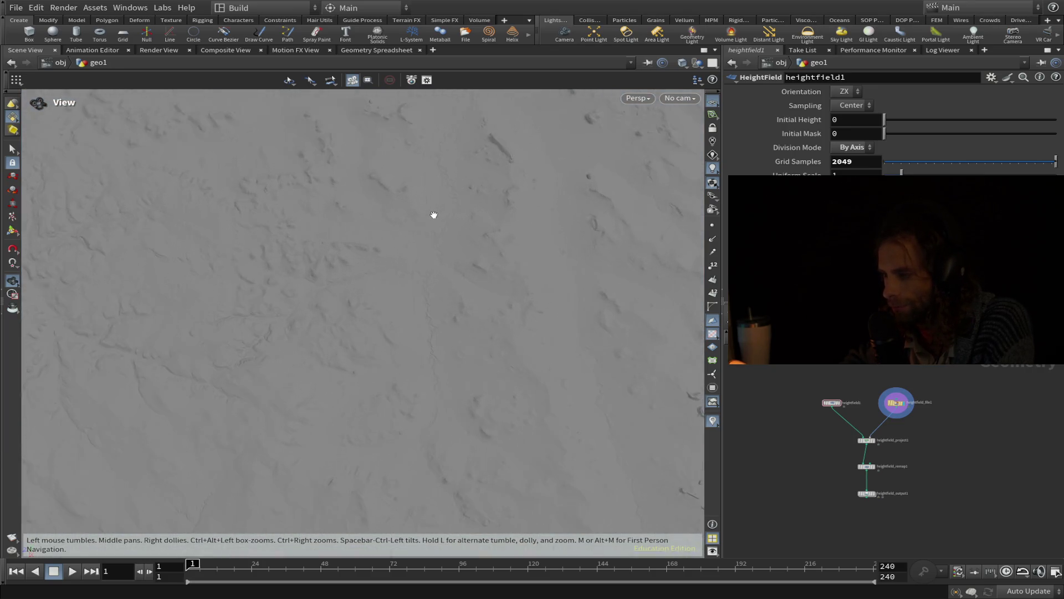
mouse_move(434, 214)
mouse_down()
mouse_move(423, 222)
mouse_move(406, 178)
mouse_move(413, 273)
mouse_move(442, 190)
mouse_move(466, 205)
mouse_move(410, 392)
mouse_move(438, 275)
mouse_move(423, 297)
mouse_up()
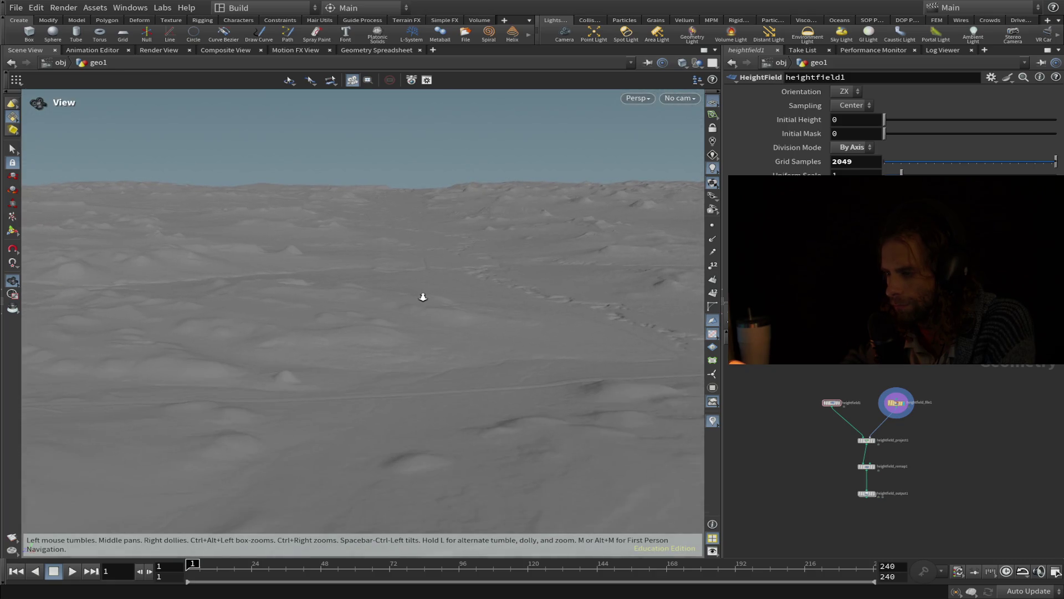
mouse_move(577, 274)
mouse_down()
mouse_move(273, 317)
mouse_move(366, 357)
mouse_up()
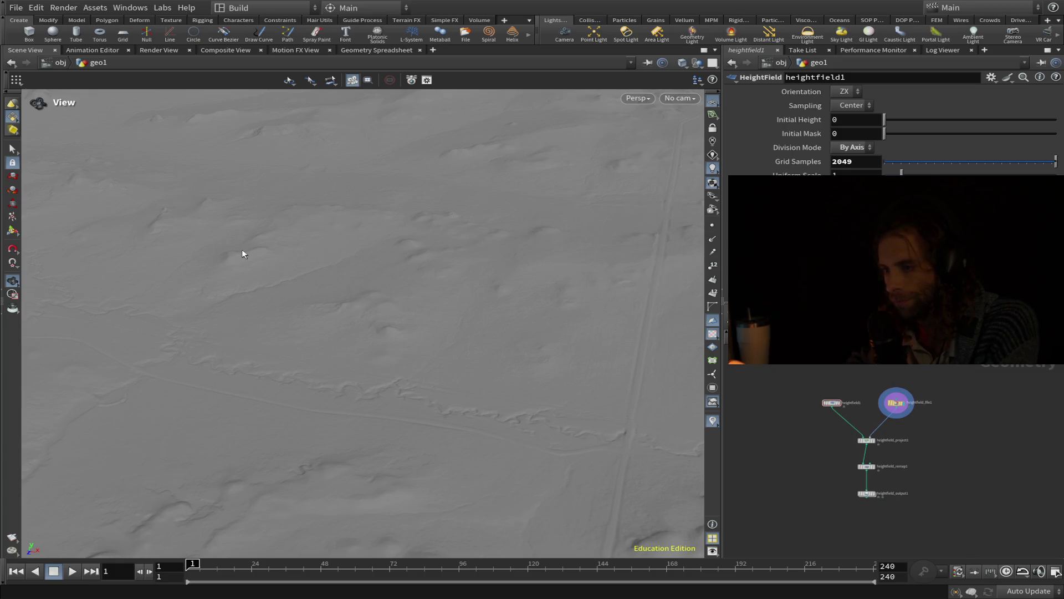
key(ctrl+s)
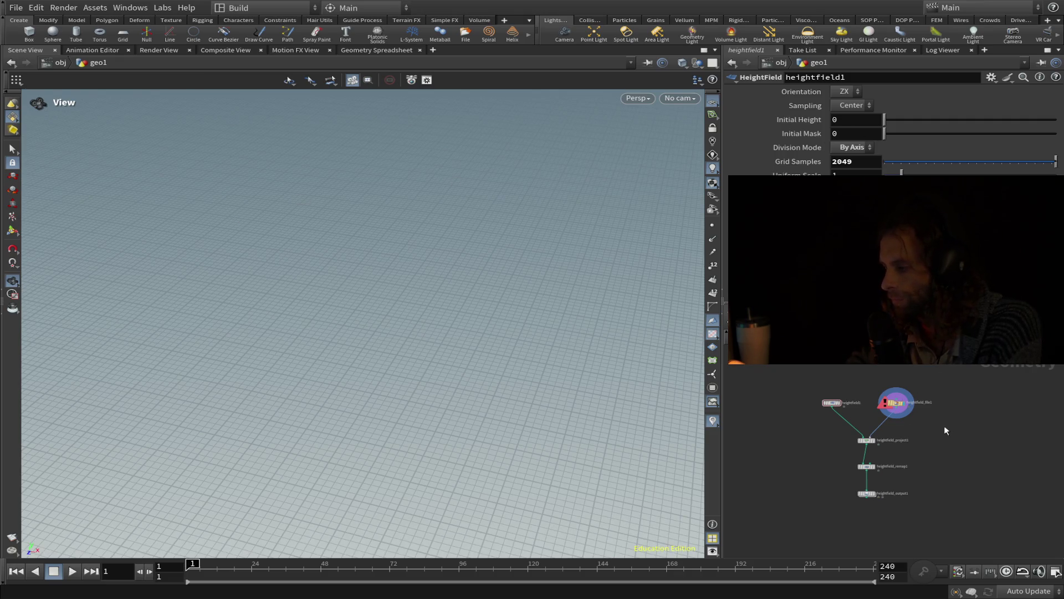
- Display heightfield_file1 and rewire it into heightfield_project1's second input
mouse_move(881, 410)
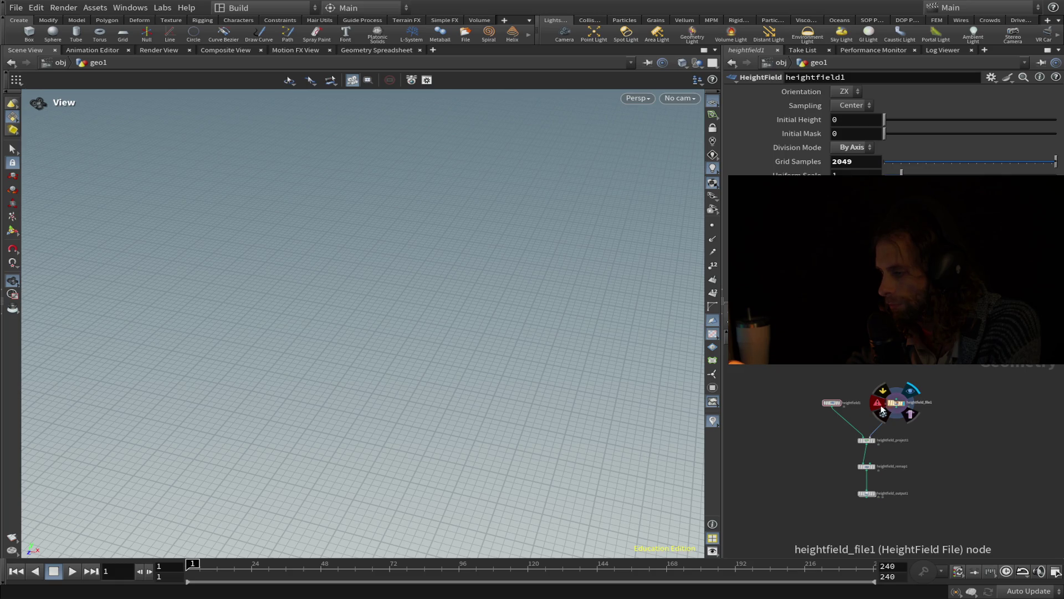
click(912, 390)
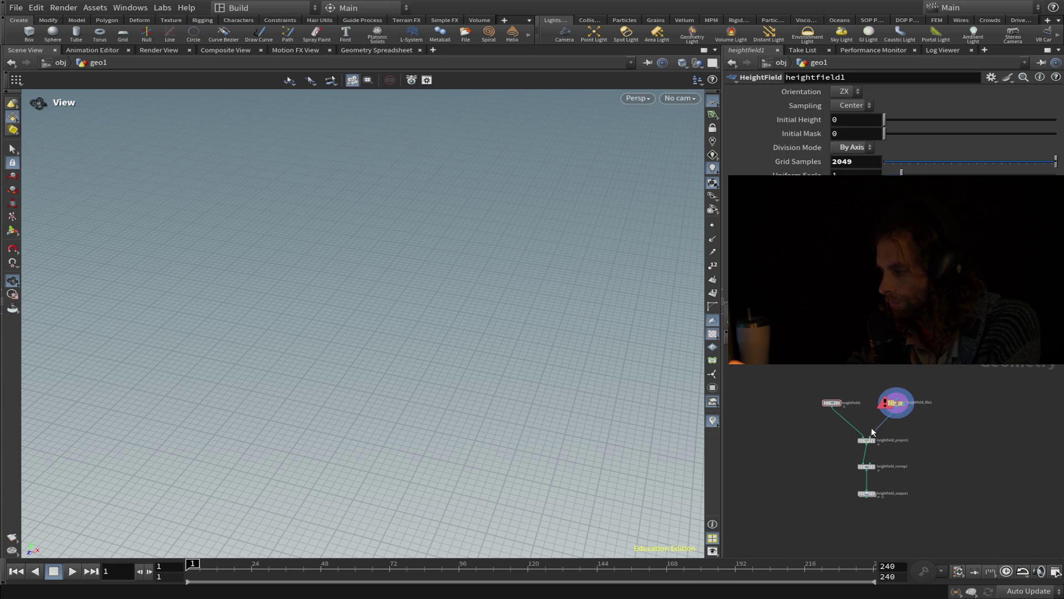
drag(893, 448, 900, 440)
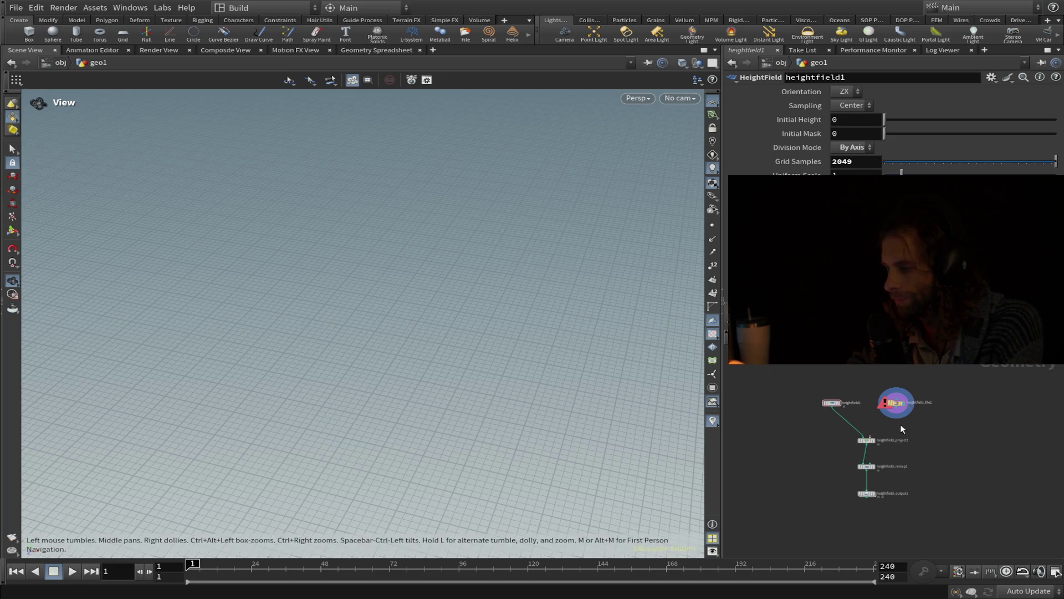
drag(897, 415, 869, 436)
- Show heightfield_file1's parameters and step inside its internal network
mouse_move(882, 410)
click(895, 403)
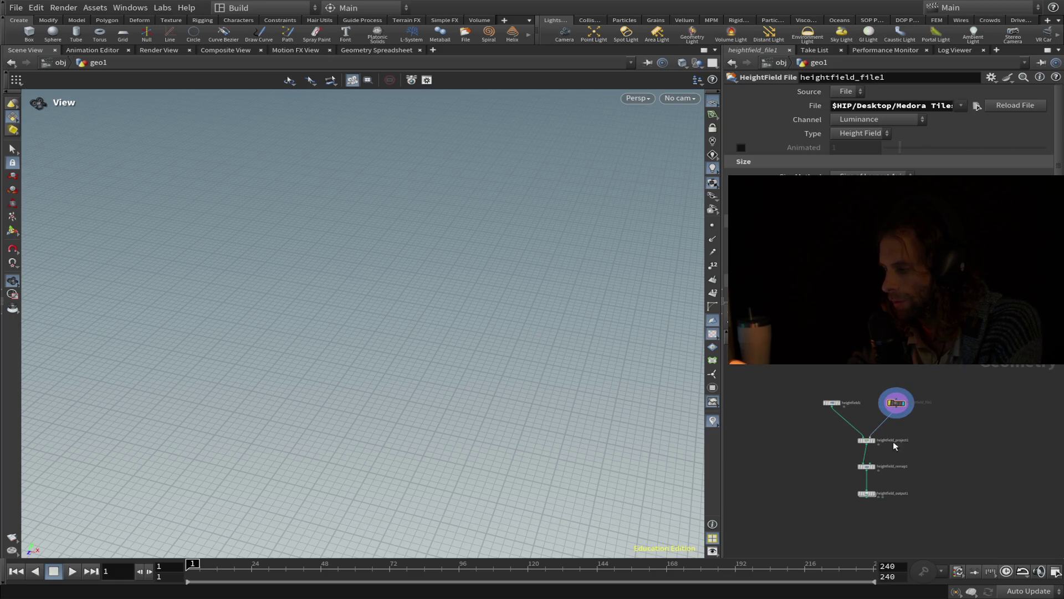
mouse_move(290, 365)
mouse_down()
mouse_move(256, 161)
mouse_move(338, 325)
mouse_move(506, 335)
mouse_move(514, 363)
mouse_move(675, 427)
mouse_up()
double_click(900, 408)
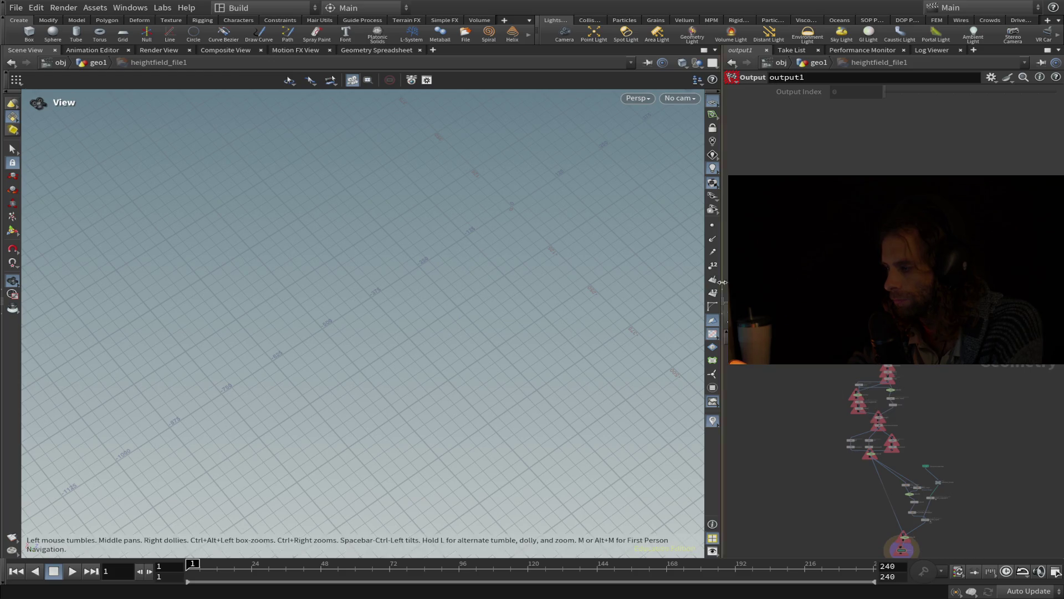
- Return to geo1, frame heightfield1 and heightfield_file1, and try removing the file node's wire (undone)
key(u)
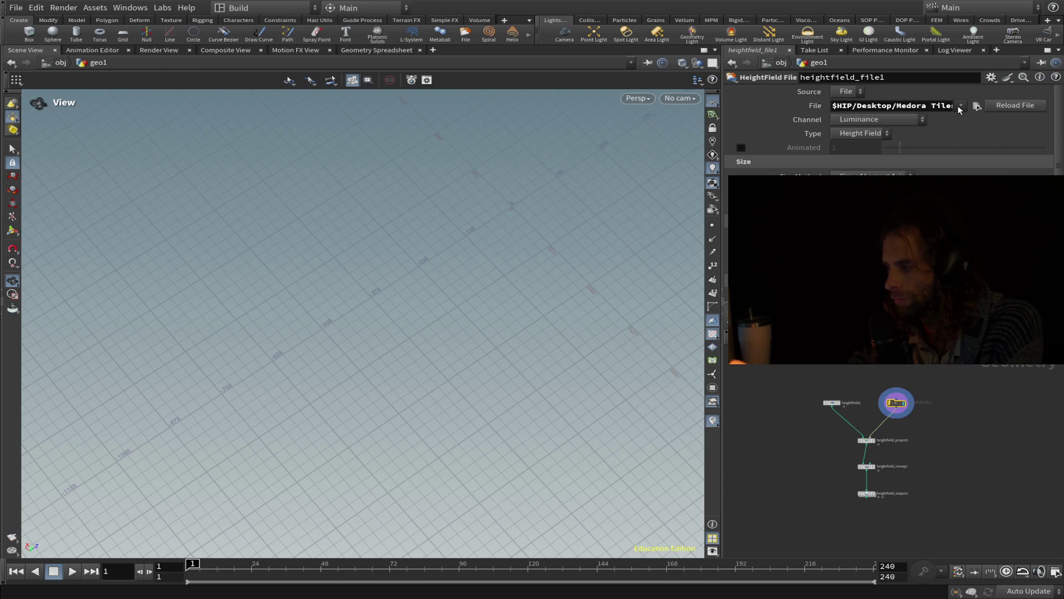
scroll(936, 491, up, 3)
drag(835, 291, 893, 419)
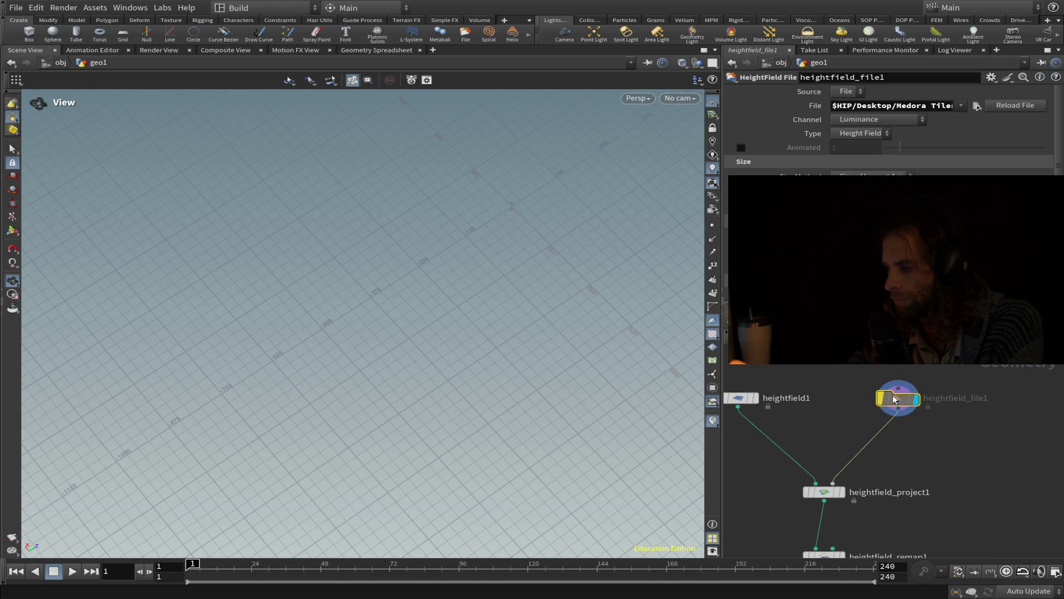
double_click(897, 404)
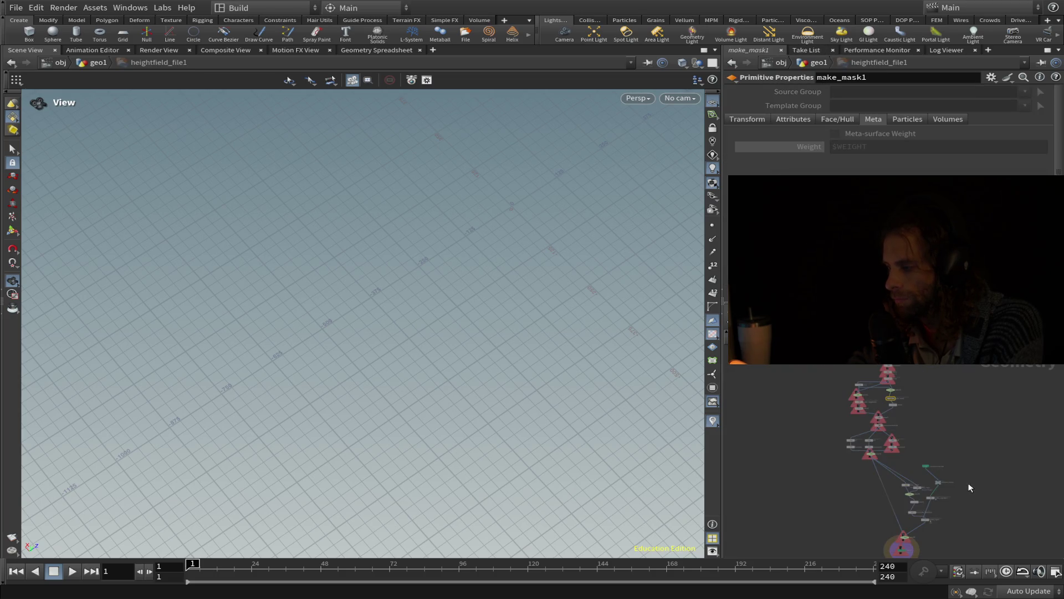
key(u)
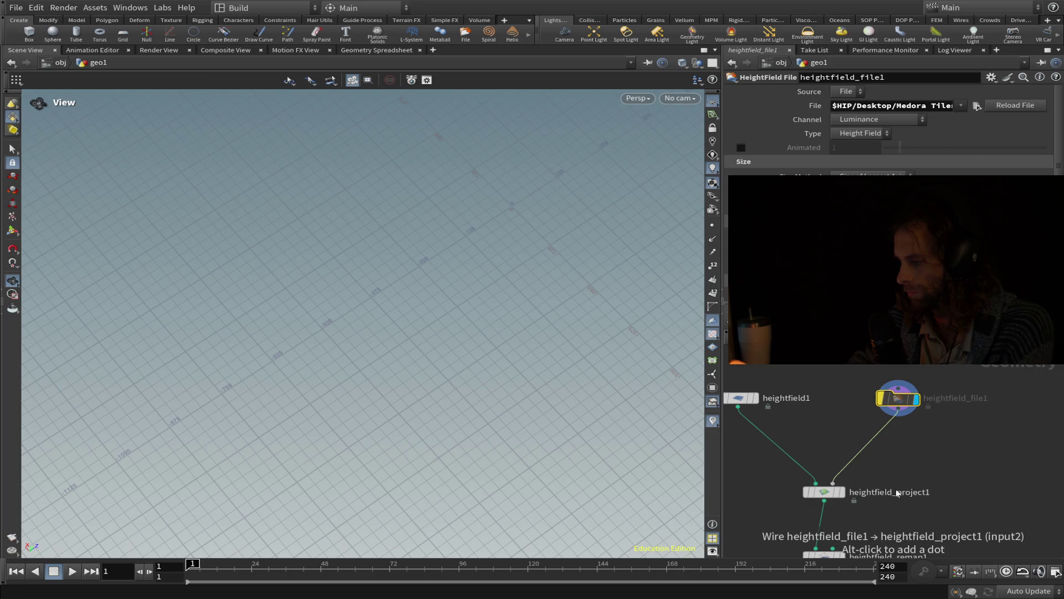
key(Delete)
key(ctrl+z)
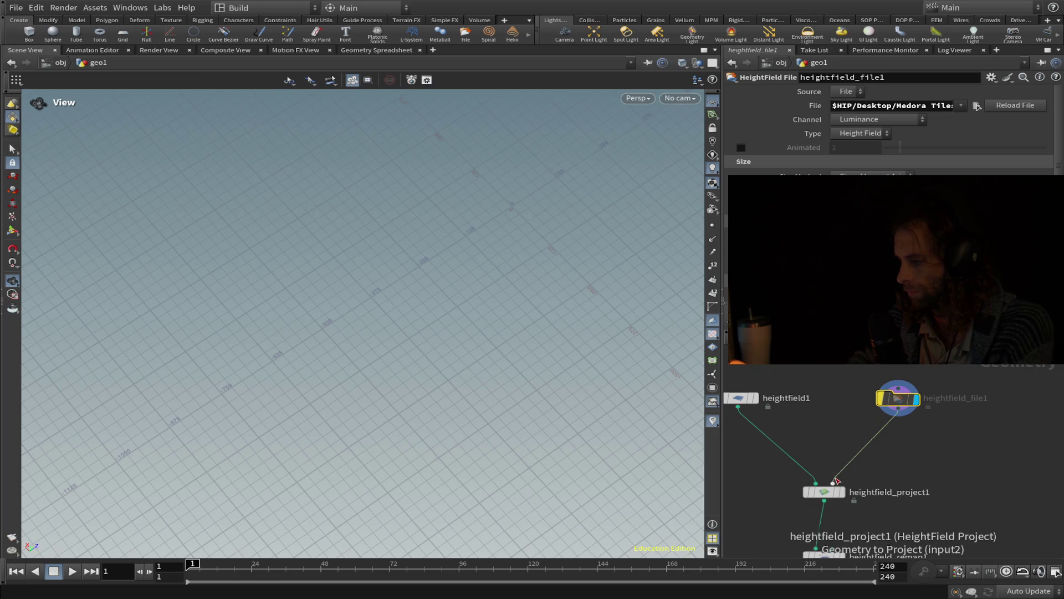
- Set heightfield_file1's display flag and delete the node, leaving downstream nodes in error
mouse_move(898, 397)
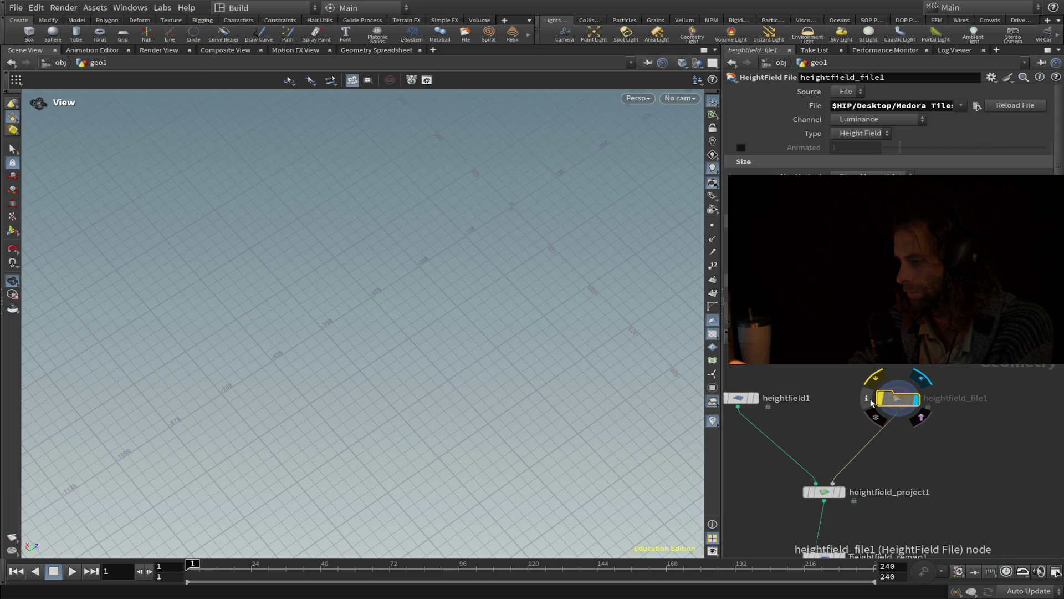
click(899, 390)
click(899, 391)
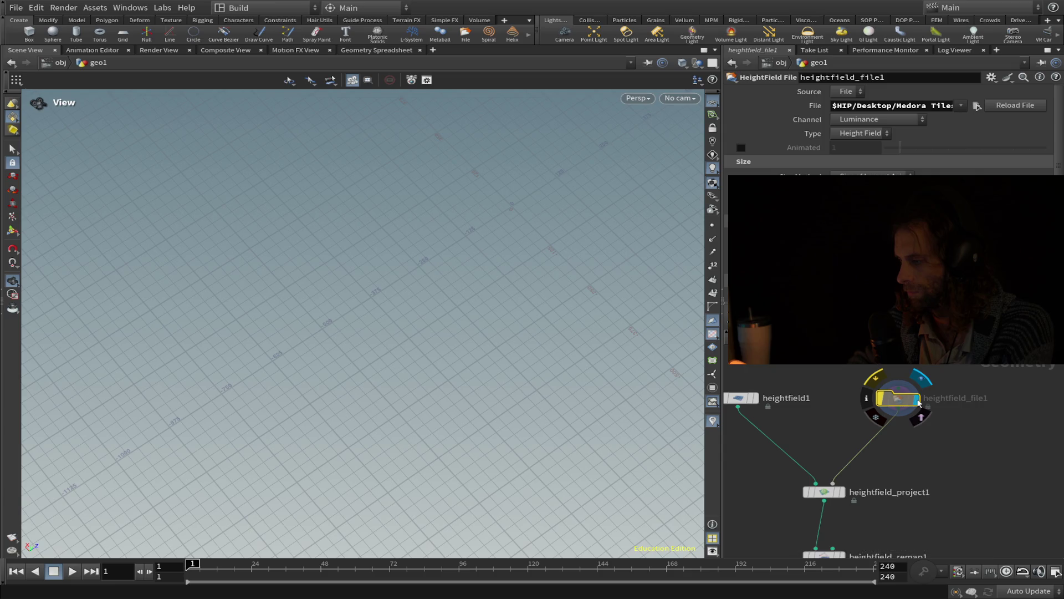
double_click(914, 401)
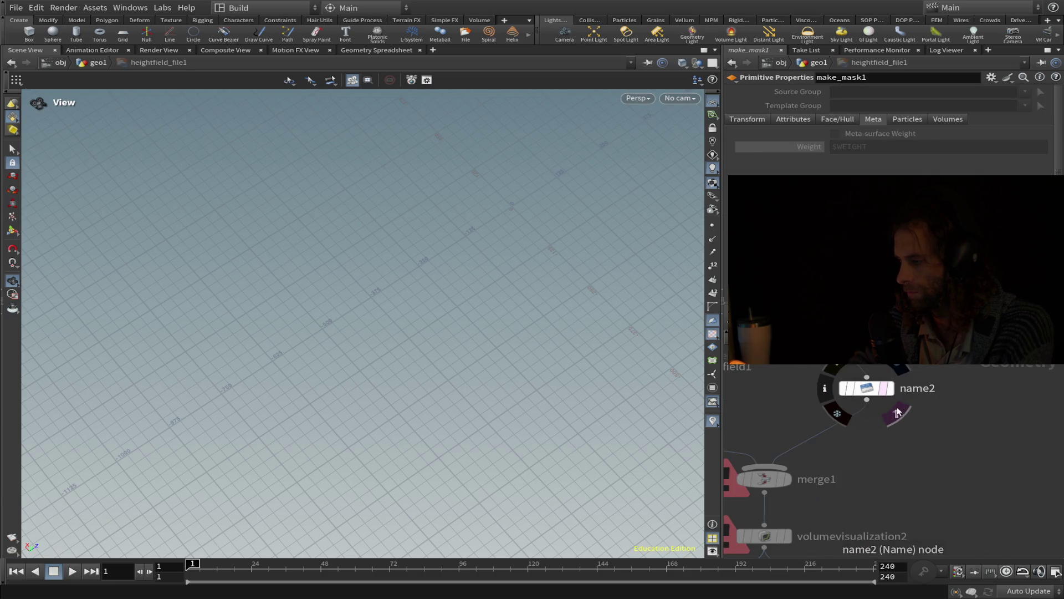
key(u)
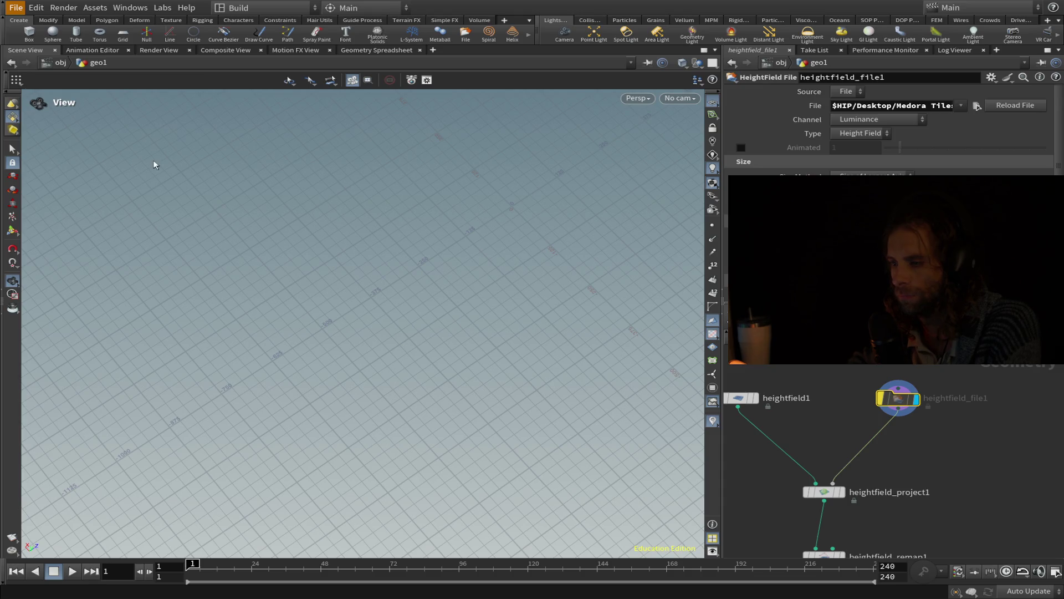
mouse_move(597, 306)
mouse_down()
mouse_move(593, 345)
mouse_move(490, 216)
mouse_move(516, 240)
mouse_move(271, 204)
mouse_up()
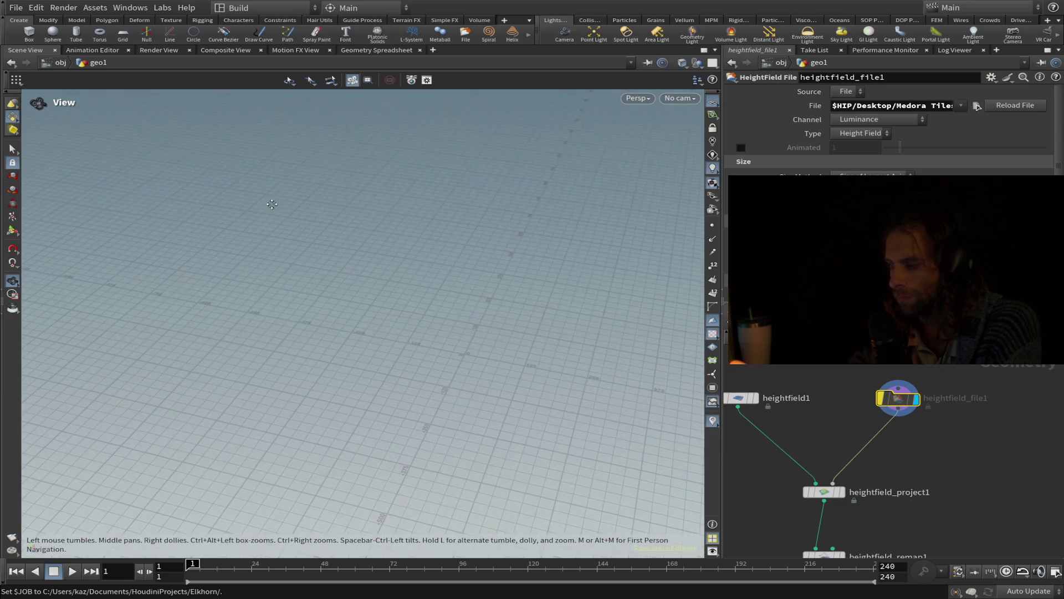
mouse_move(918, 405)
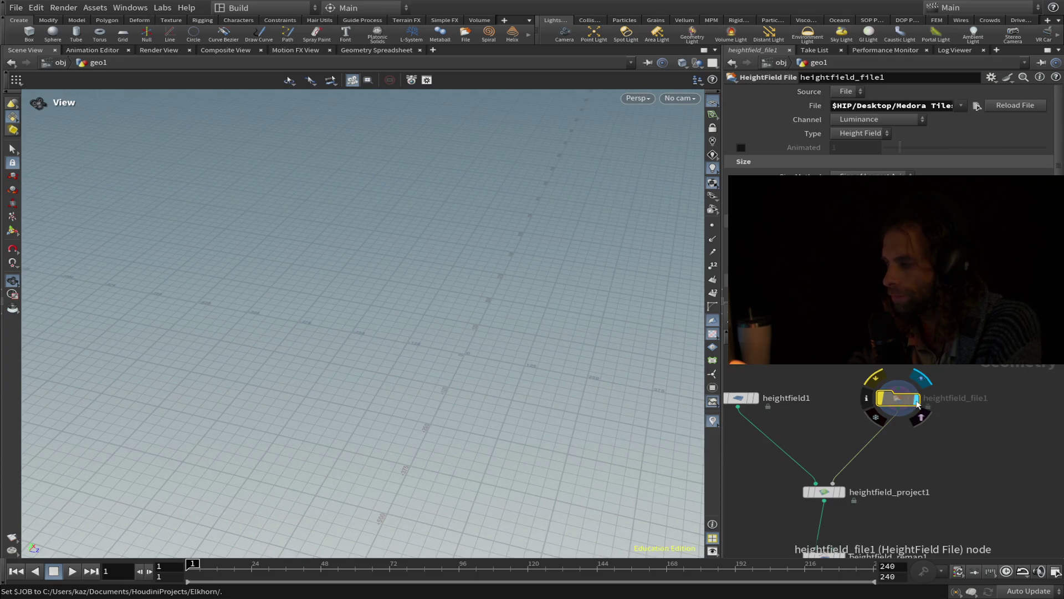
click(917, 401)
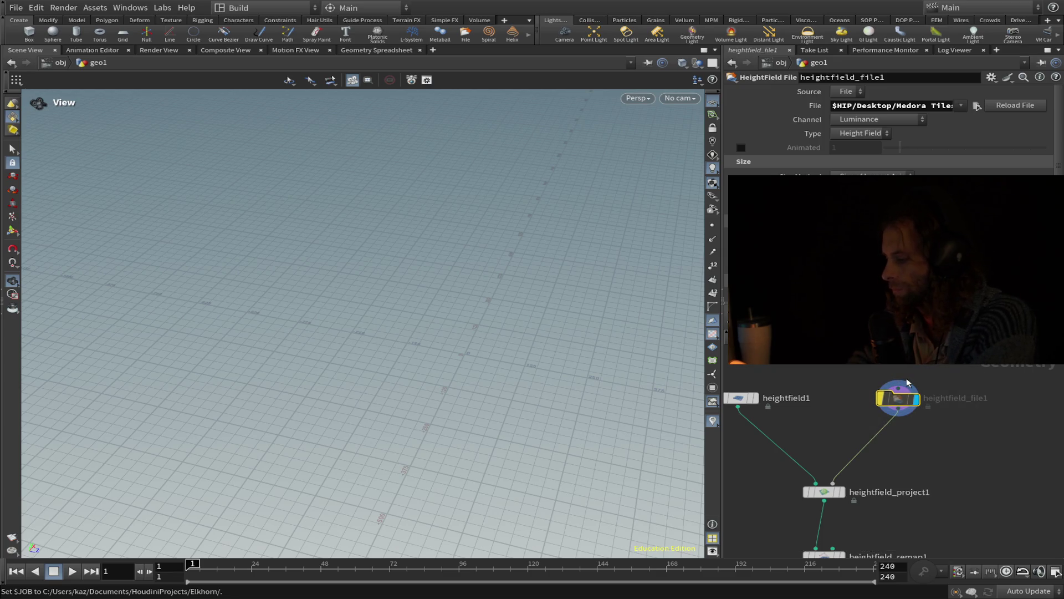
key(Delete)
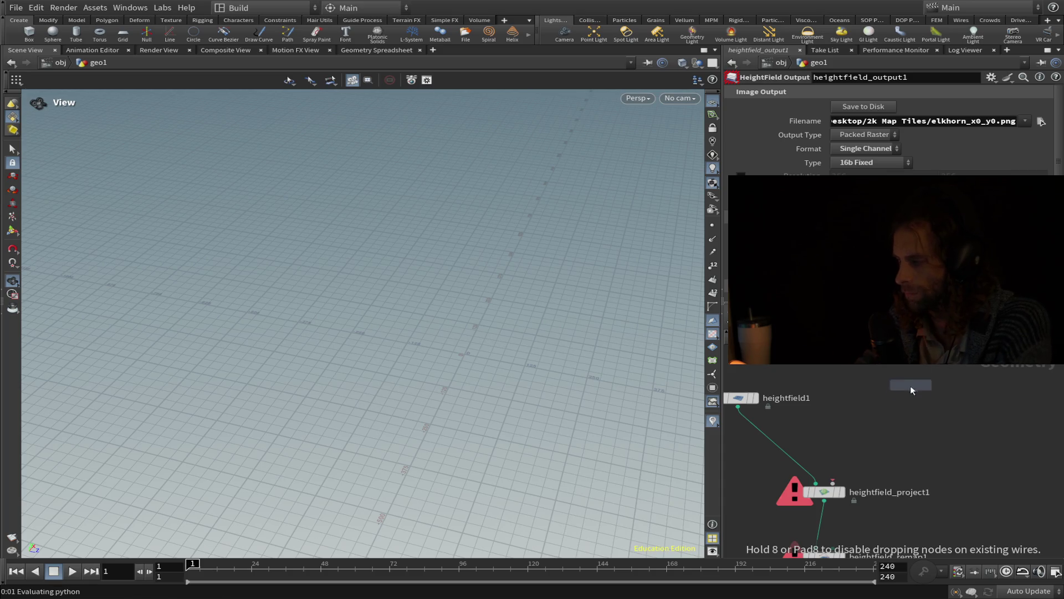
- Add and place a new HeightField File node, discarding an accidental Flatten node
click(908, 393)
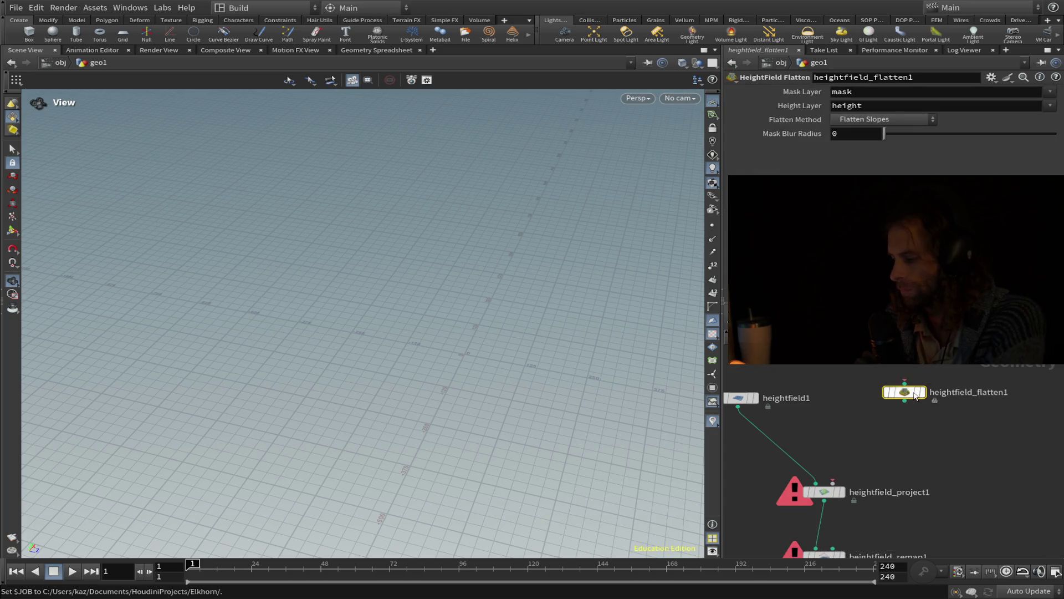
key(Delete)
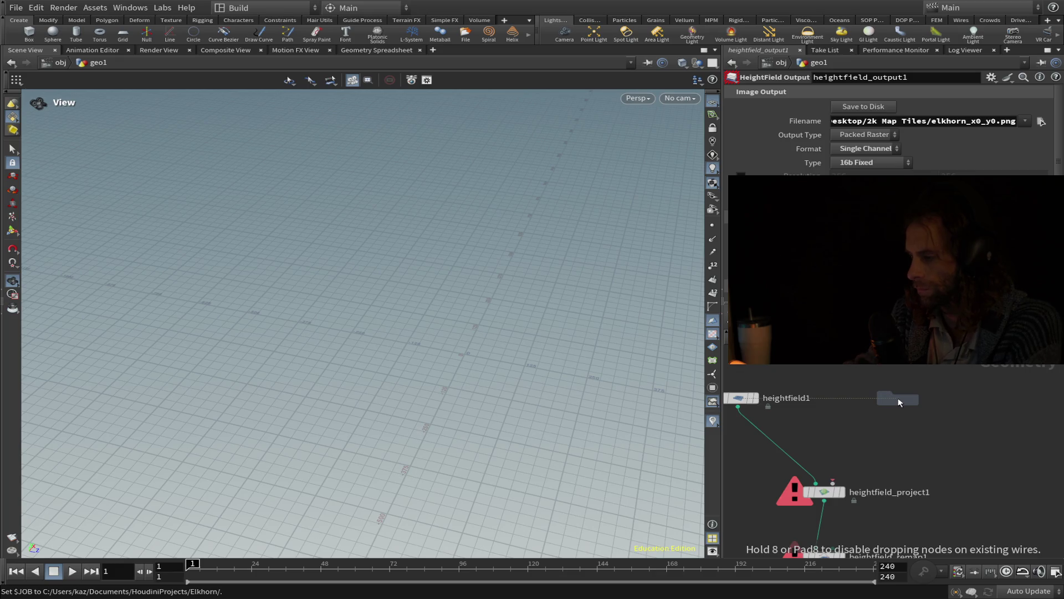
click(898, 397)
mouse_move(899, 406)
mouse_down()
mouse_move(850, 453)
mouse_move(910, 408)
mouse_up()
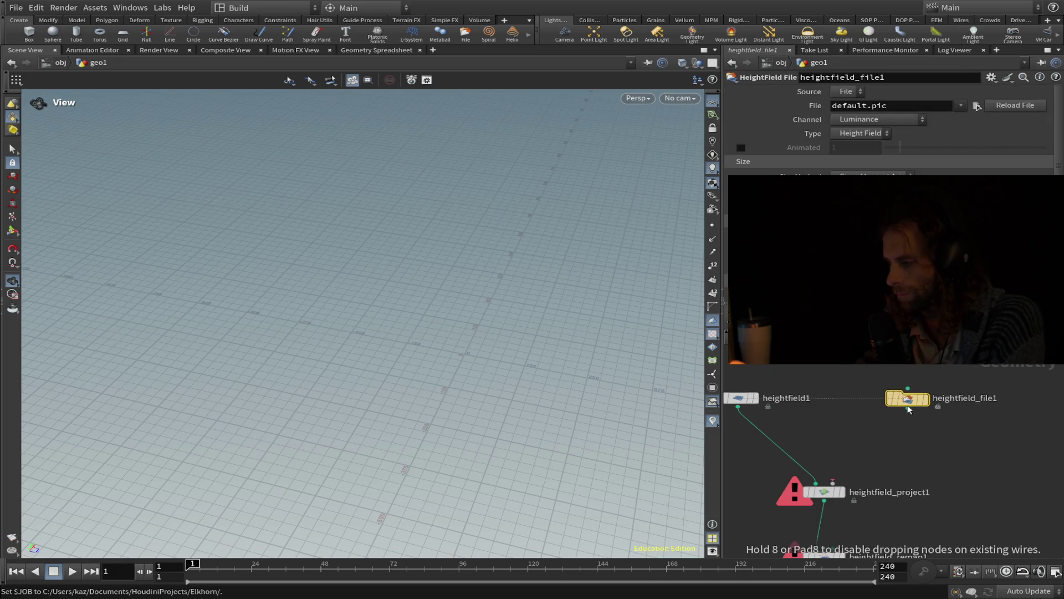
- Wire heightfield1 into heightfield_project1's first input and heightfield_file1 into its second
click(908, 411)
click(816, 481)
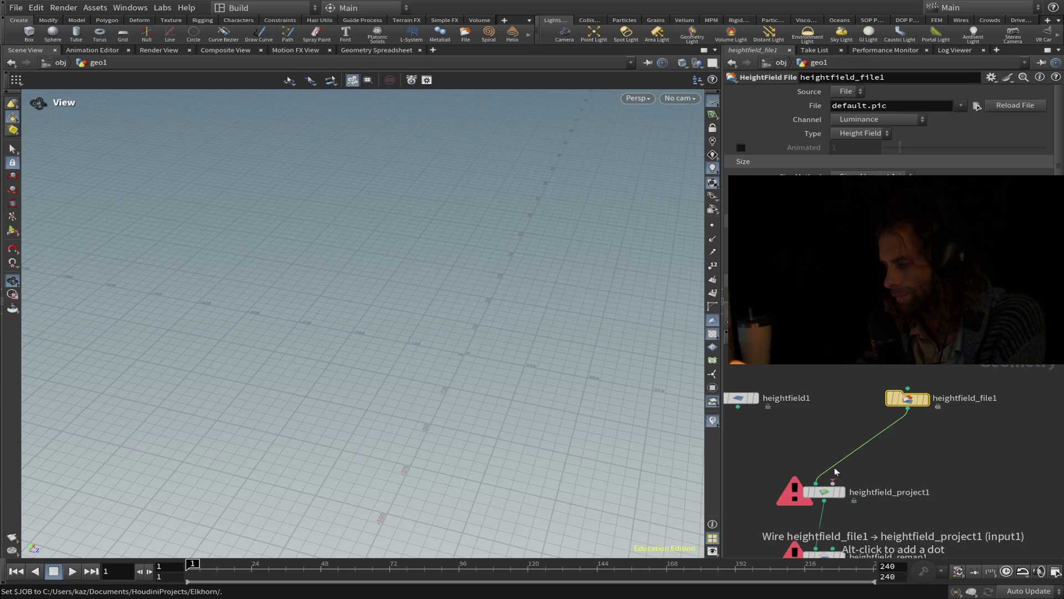
drag(817, 480, 799, 444)
mouse_move(738, 407)
mouse_down()
mouse_move(833, 486)
mouse_move(827, 463)
mouse_move(816, 481)
mouse_up()
drag(907, 409, 859, 475)
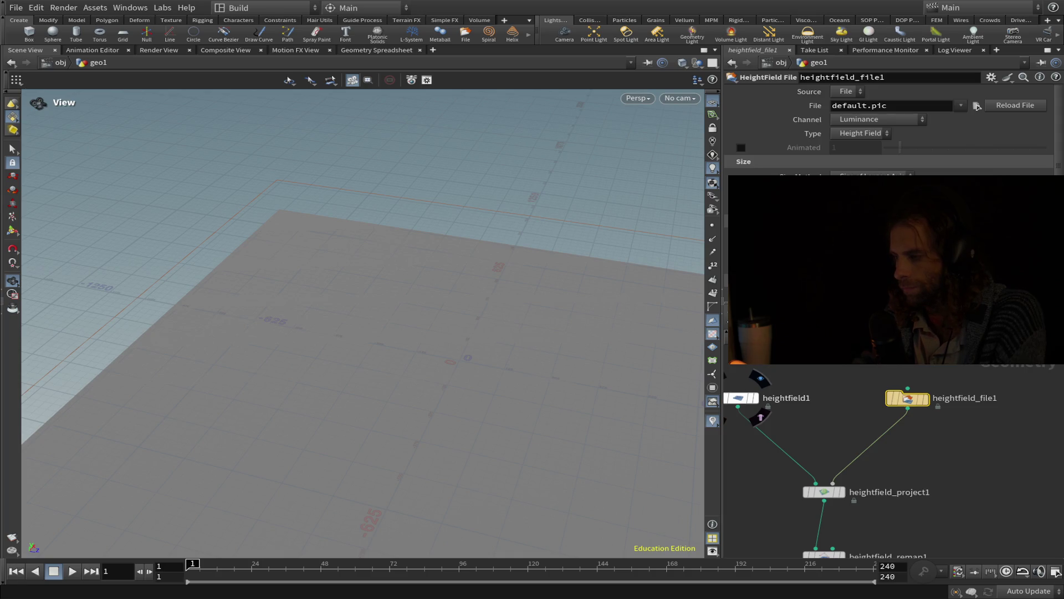
click(1010, 450)
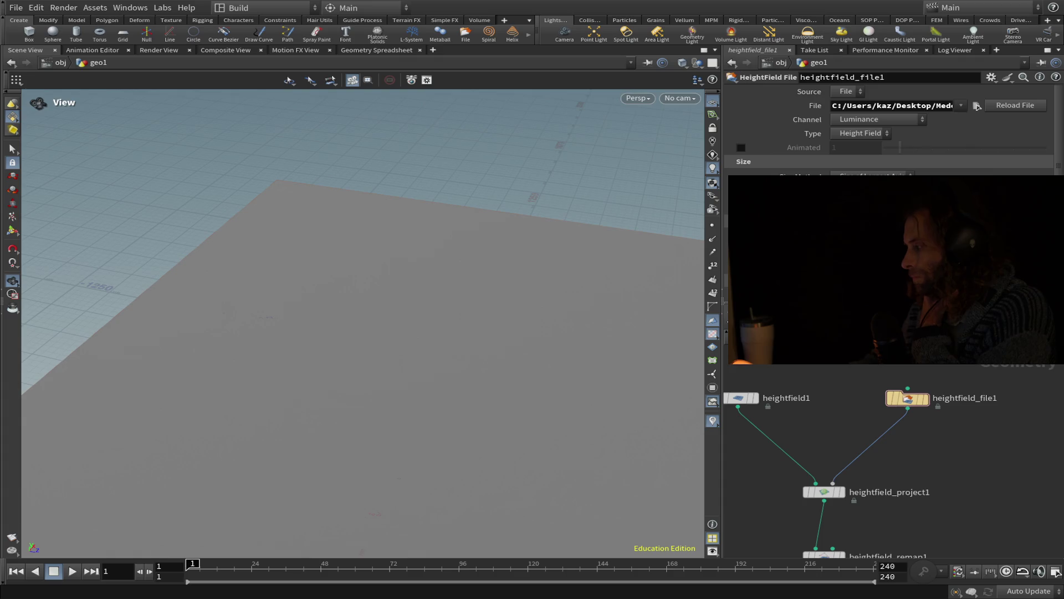
scroll(968, 466, down, 3)
mouse_move(579, 461)
mouse_down()
mouse_move(392, 383)
mouse_move(392, 280)
mouse_move(380, 356)
mouse_move(314, 256)
mouse_move(376, 292)
mouse_move(410, 378)
mouse_move(411, 337)
mouse_move(468, 323)
mouse_up()
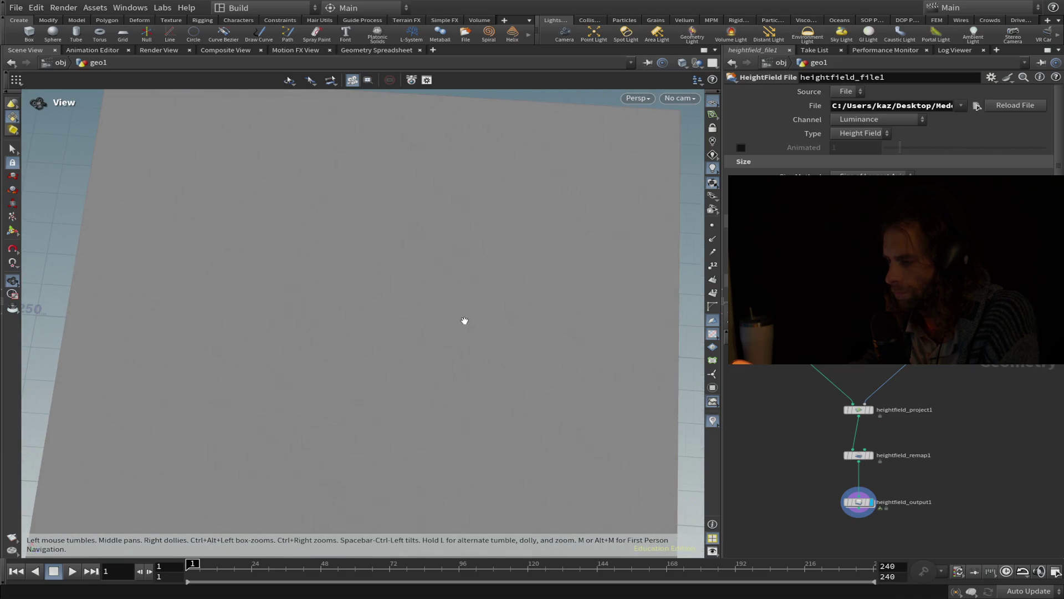
click(798, 343)
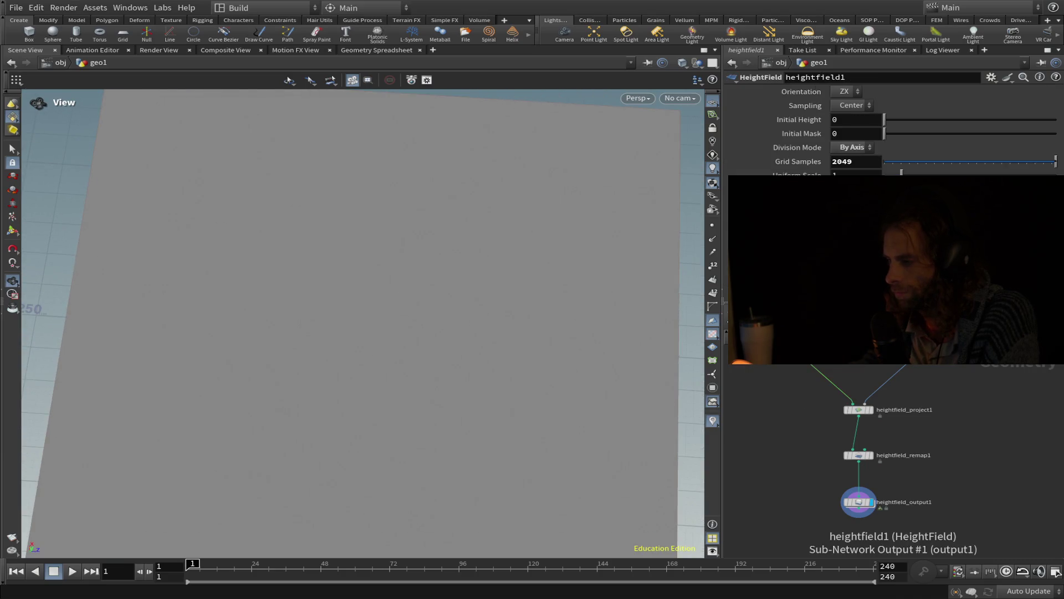
click(931, 344)
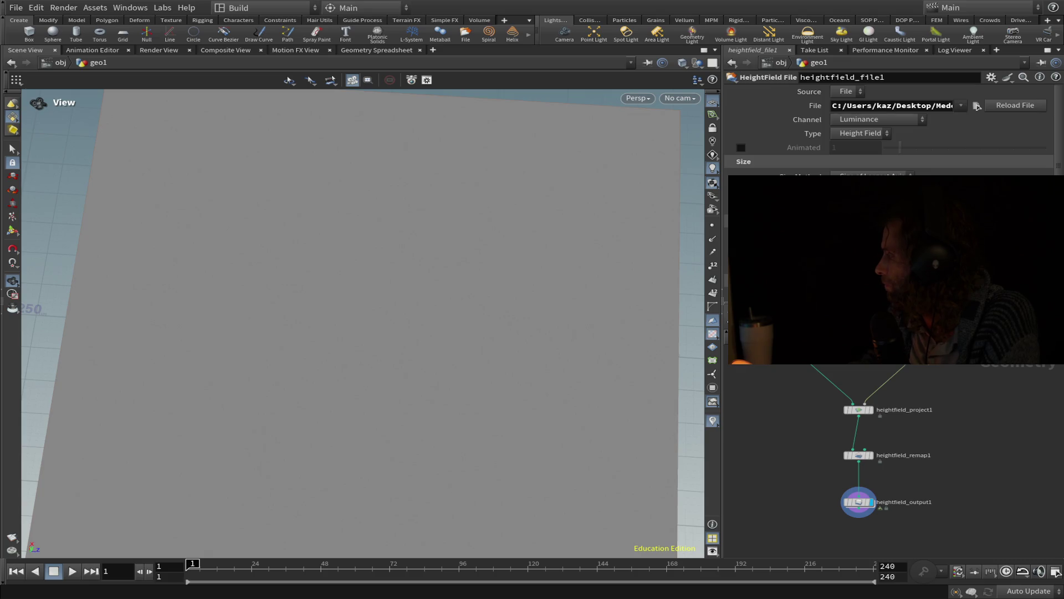
scroll(788, 366, down, 4)
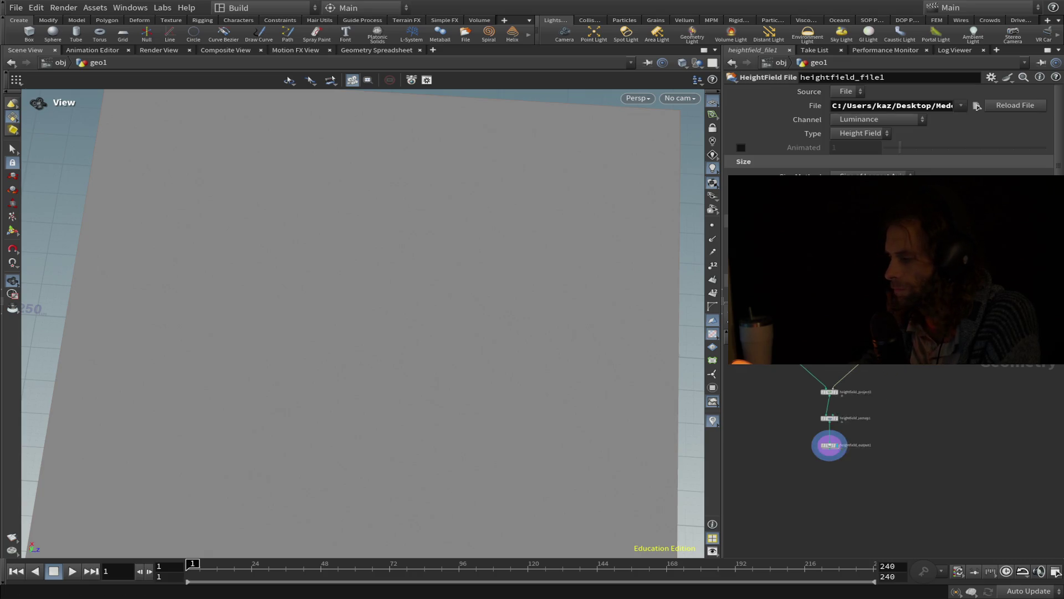
mouse_move(522, 397)
mouse_down()
mouse_move(486, 380)
mouse_move(481, 361)
mouse_up()
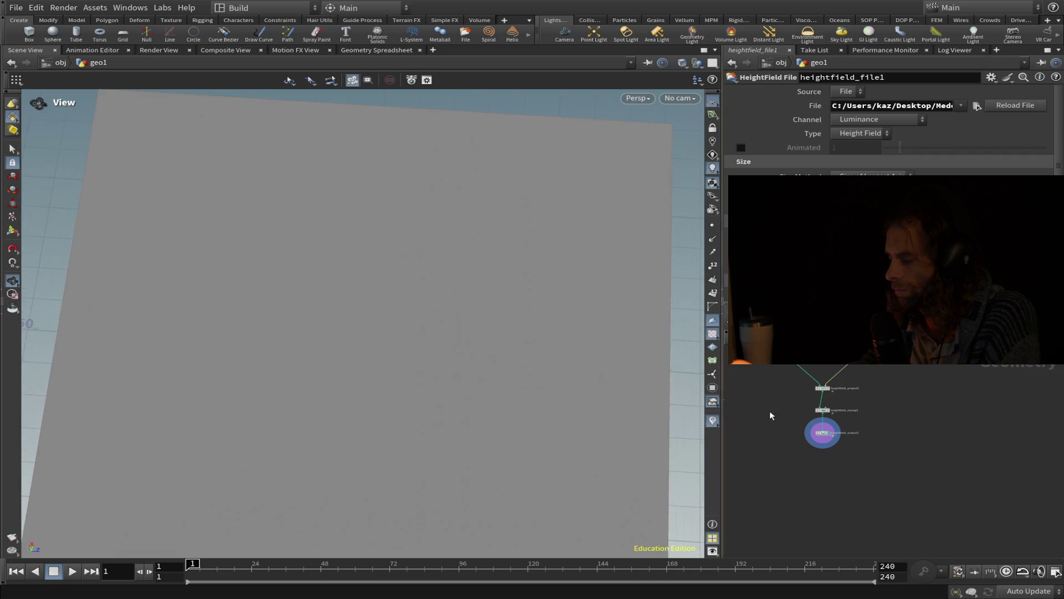
scroll(747, 414, up, 5)
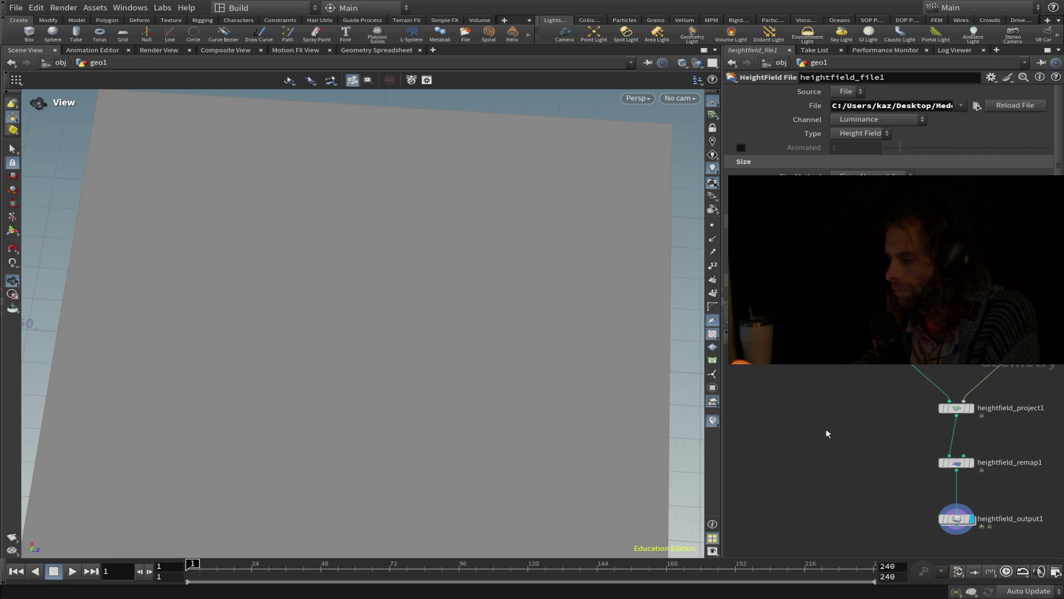
mouse_move(951, 367)
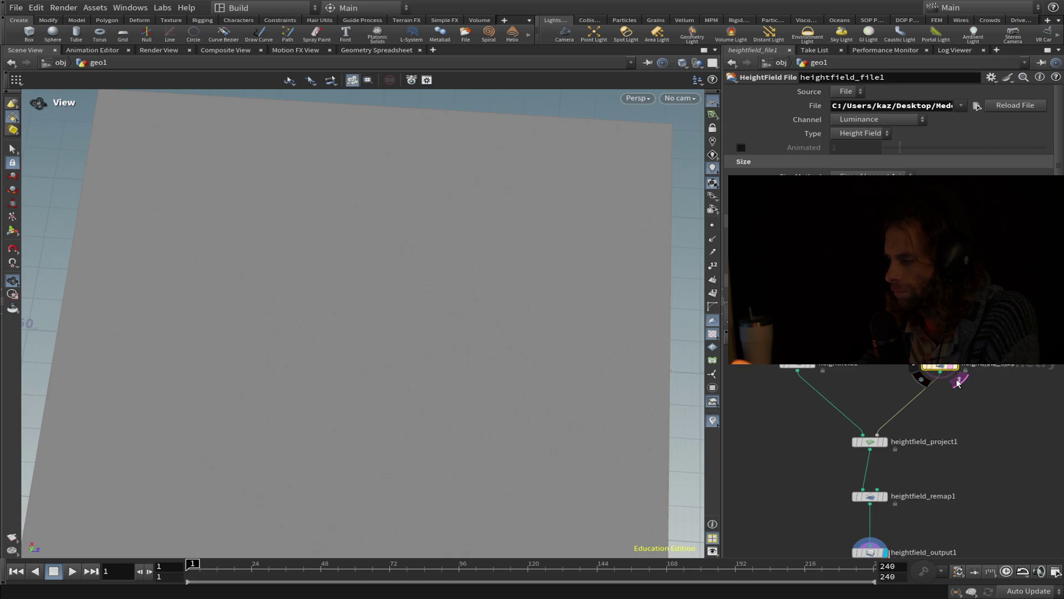
click(958, 380)
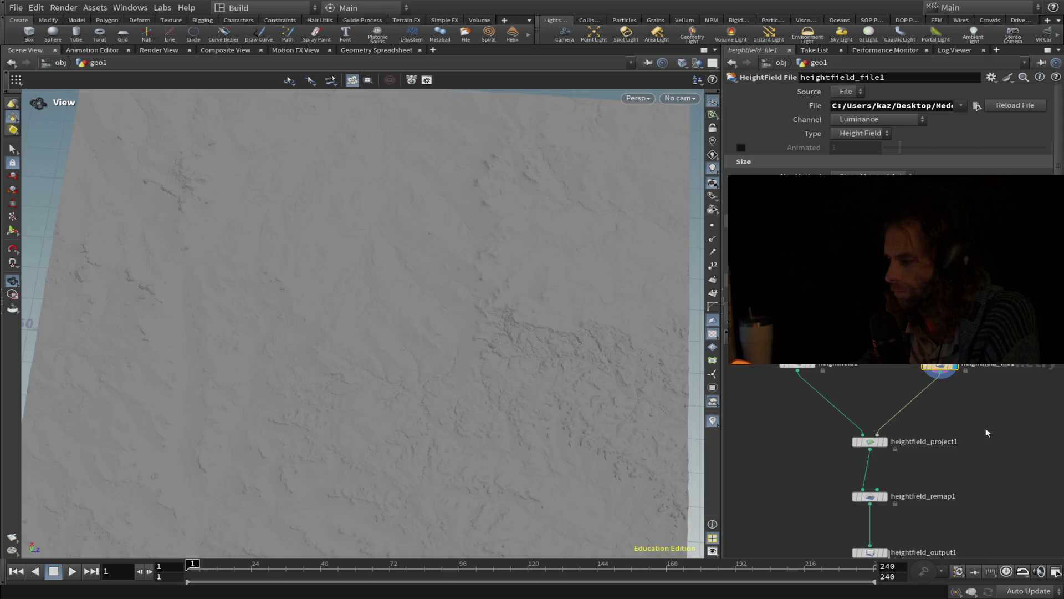
click(887, 443)
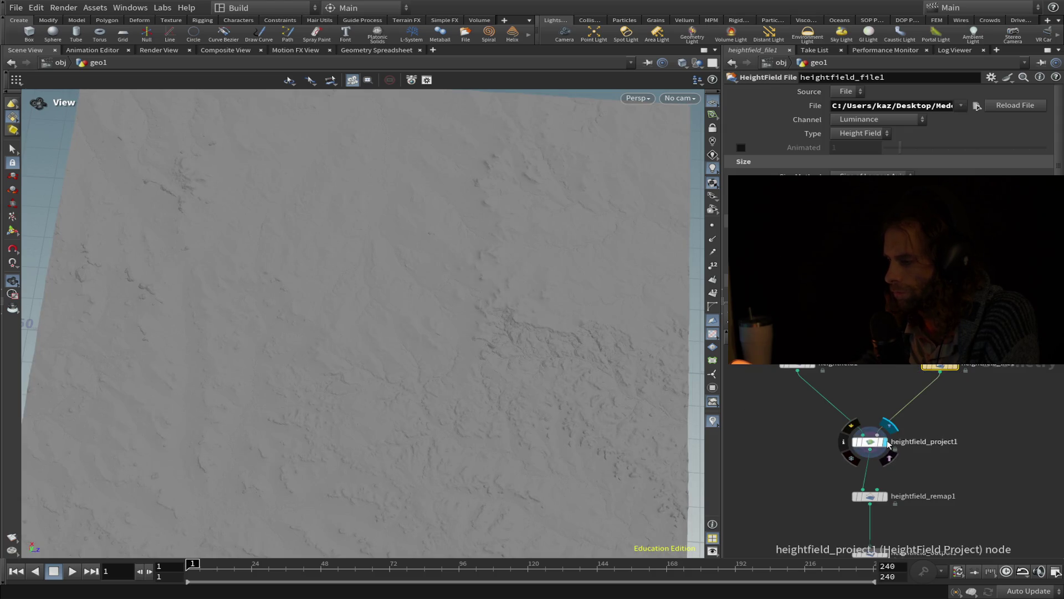
click(955, 379)
scroll(737, 401, up, 4)
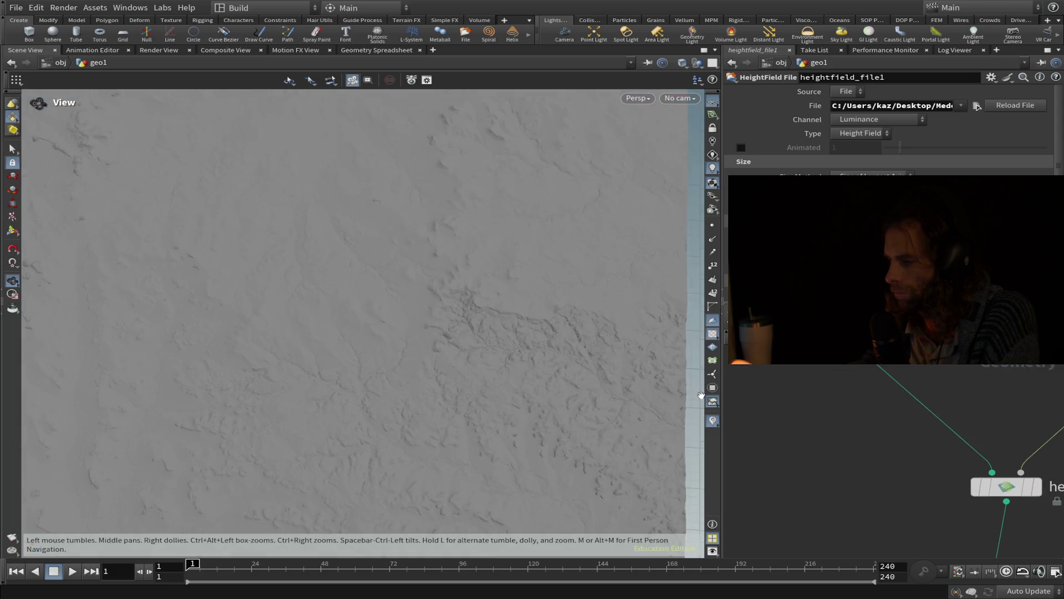
scroll(787, 395, down, 4)
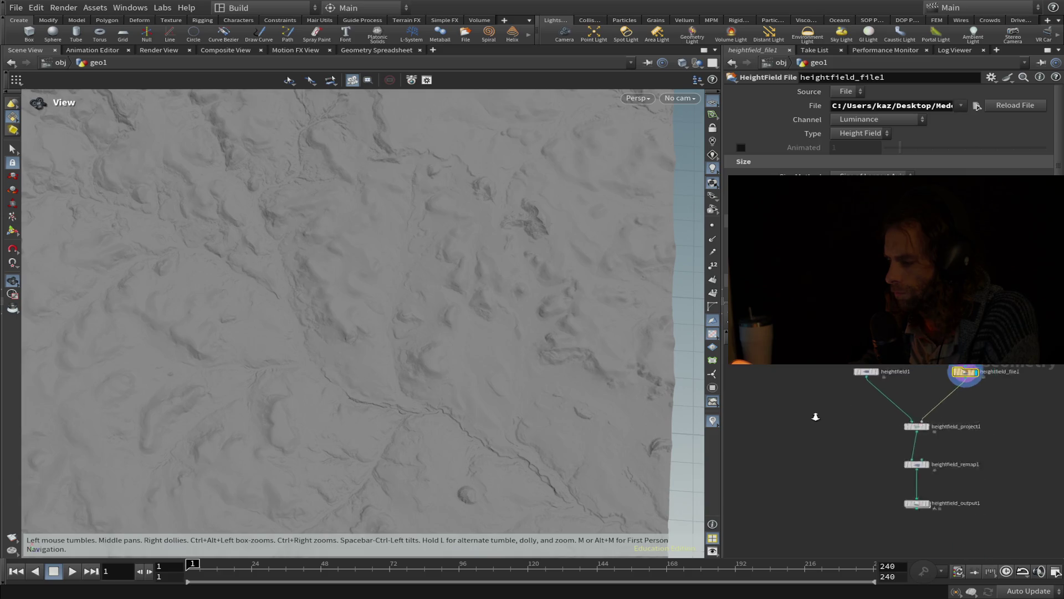
mouse_move(634, 381)
mouse_down()
mouse_move(578, 398)
mouse_move(501, 399)
mouse_up()
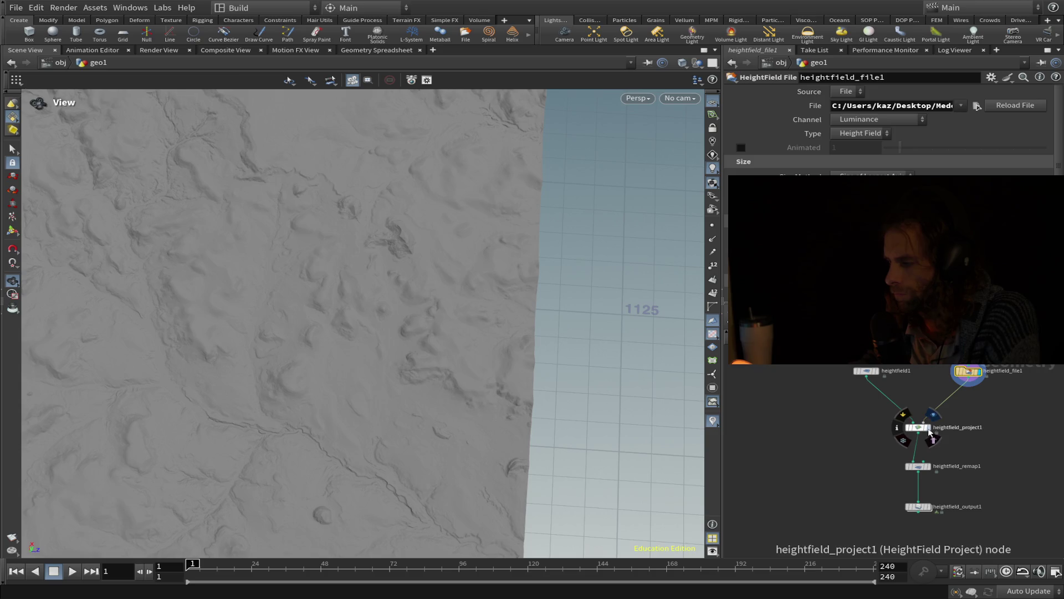
scroll(504, 388, up, 3)
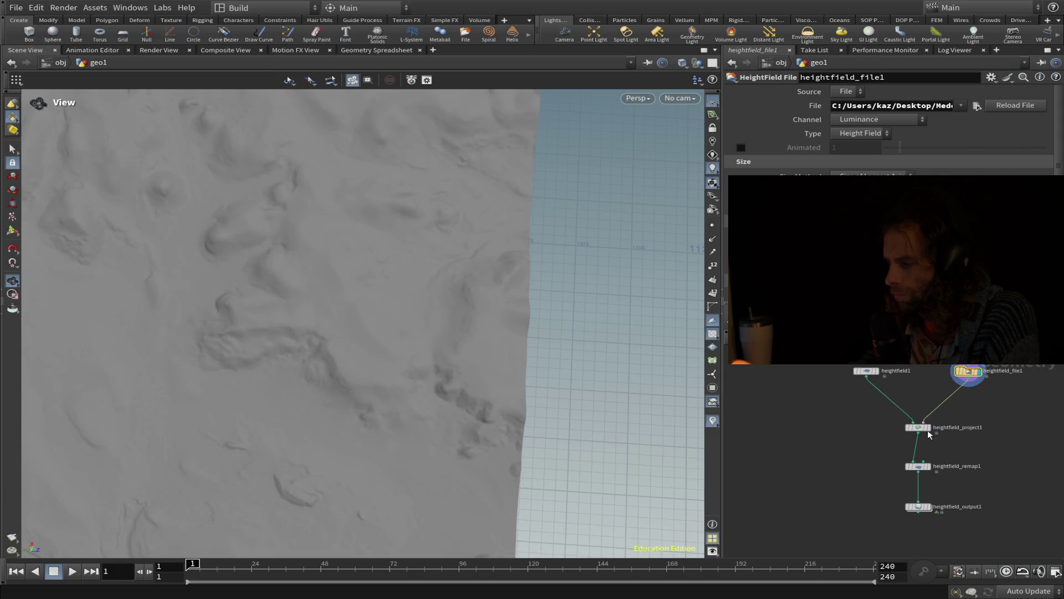
mouse_move(931, 431)
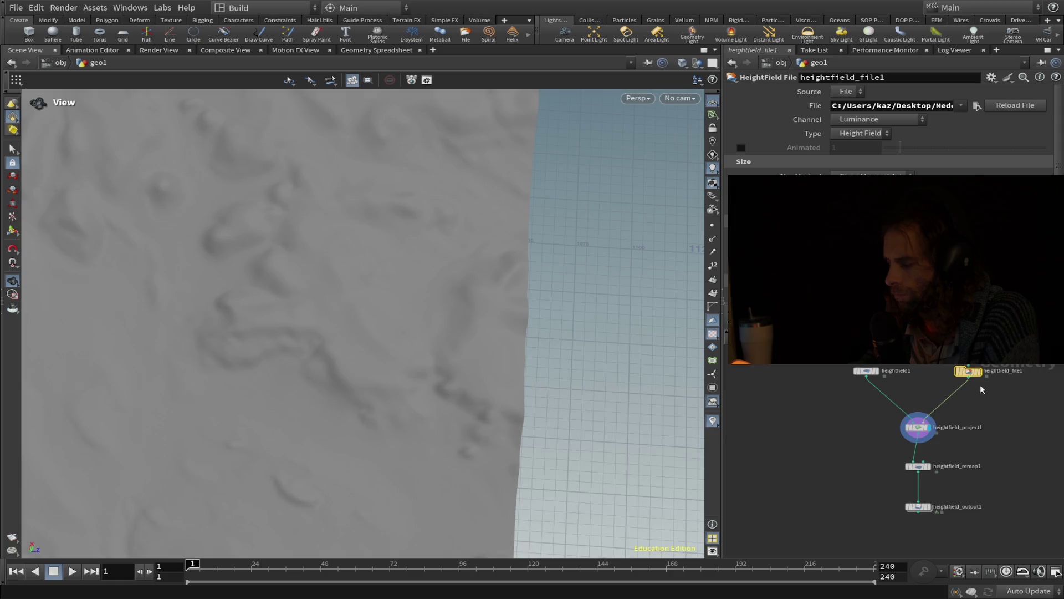
drag(545, 419, 165, 357)
mouse_move(276, 346)
mouse_down()
mouse_move(368, 367)
mouse_move(385, 332)
mouse_move(413, 332)
mouse_move(382, 349)
mouse_up()
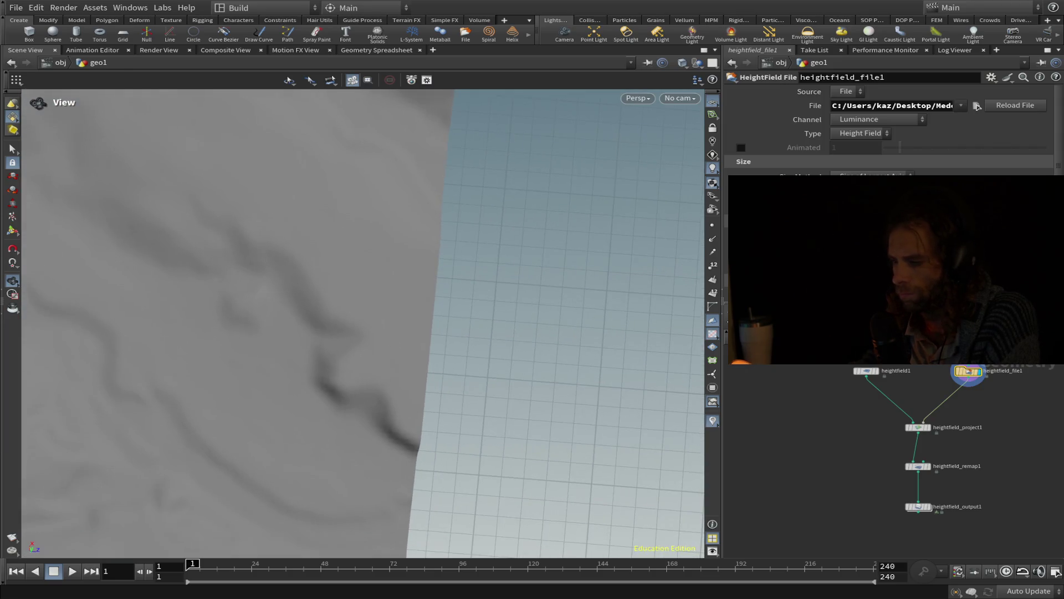
mouse_move(978, 375)
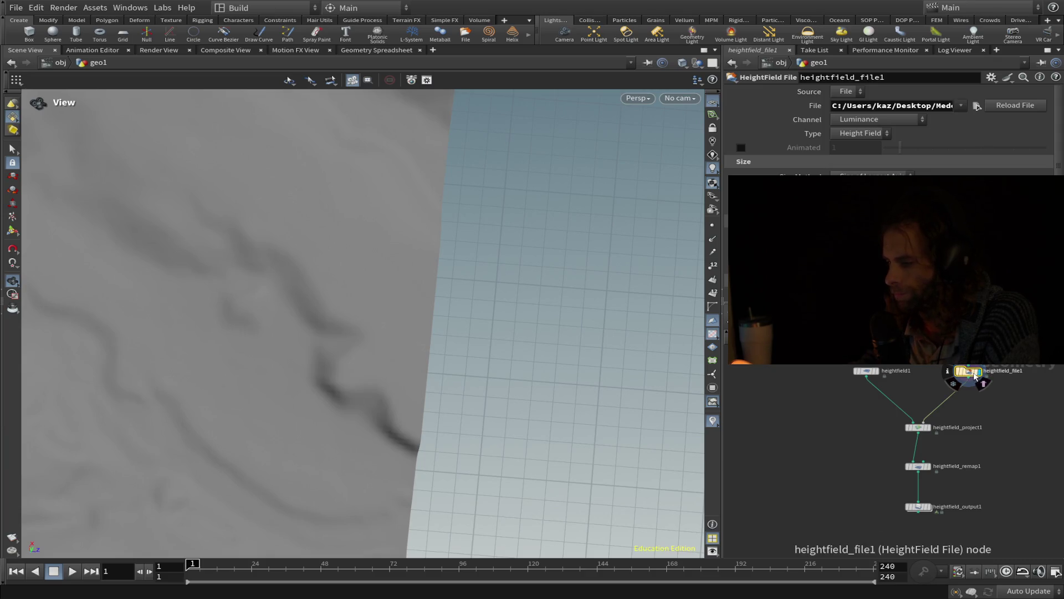
click(930, 429)
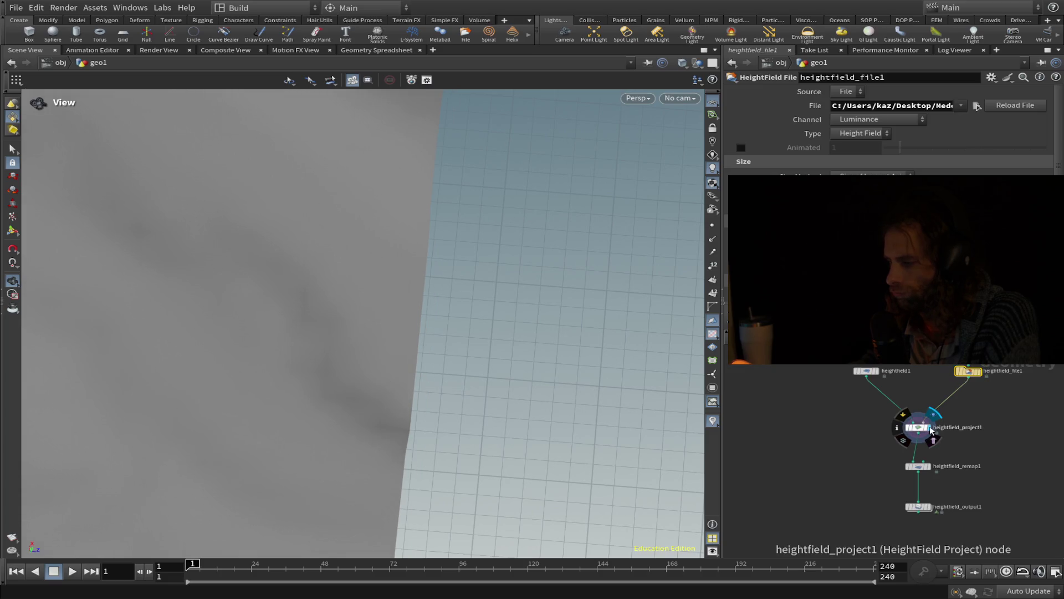
click(983, 374)
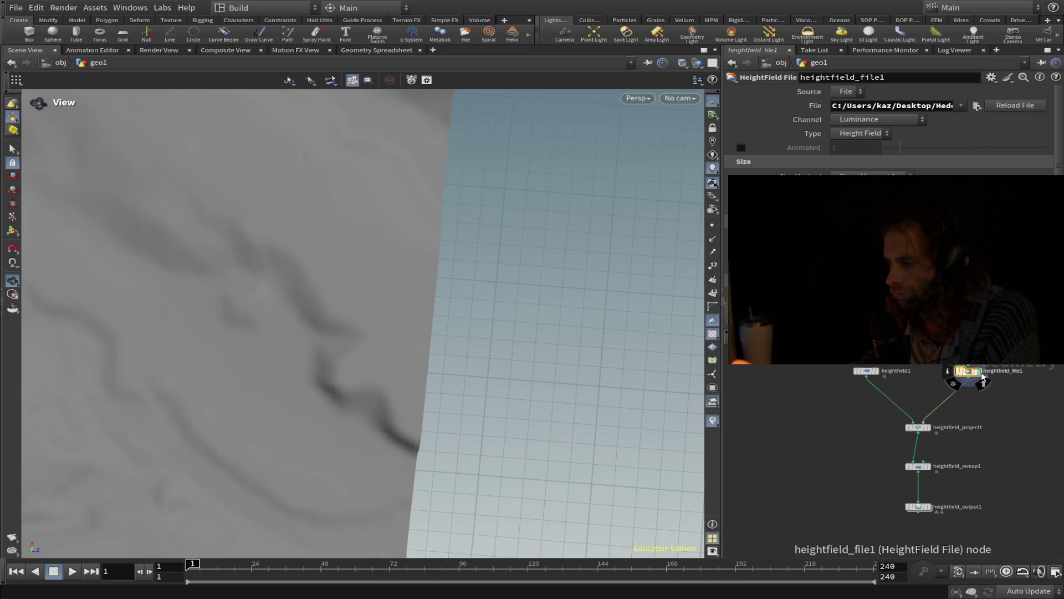
- Write the elkhorn_x0_y0.png tile to disk, save the scene, and confirm the .png extension
click(922, 509)
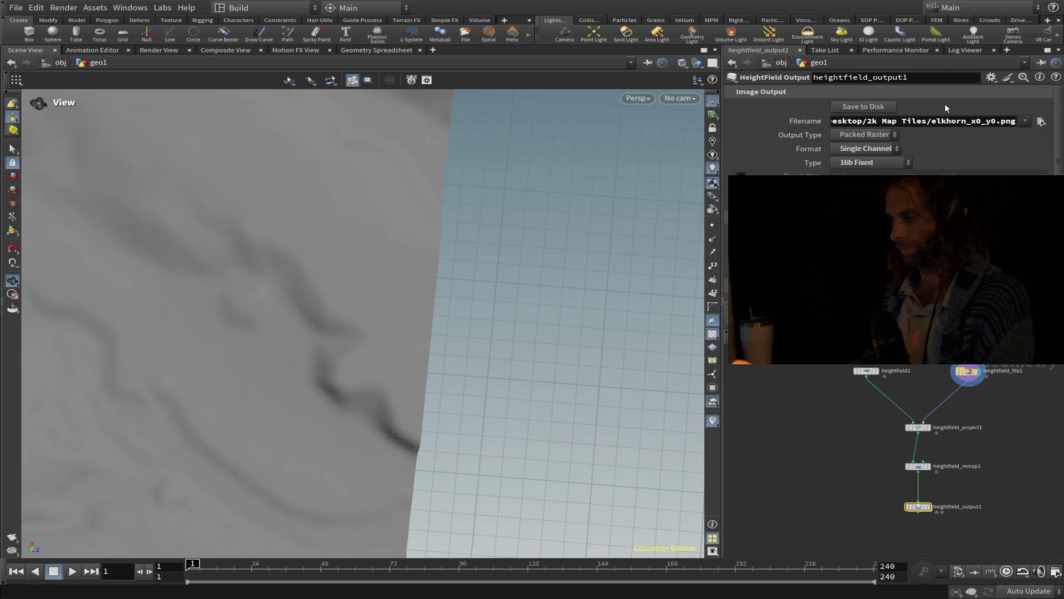
click(870, 107)
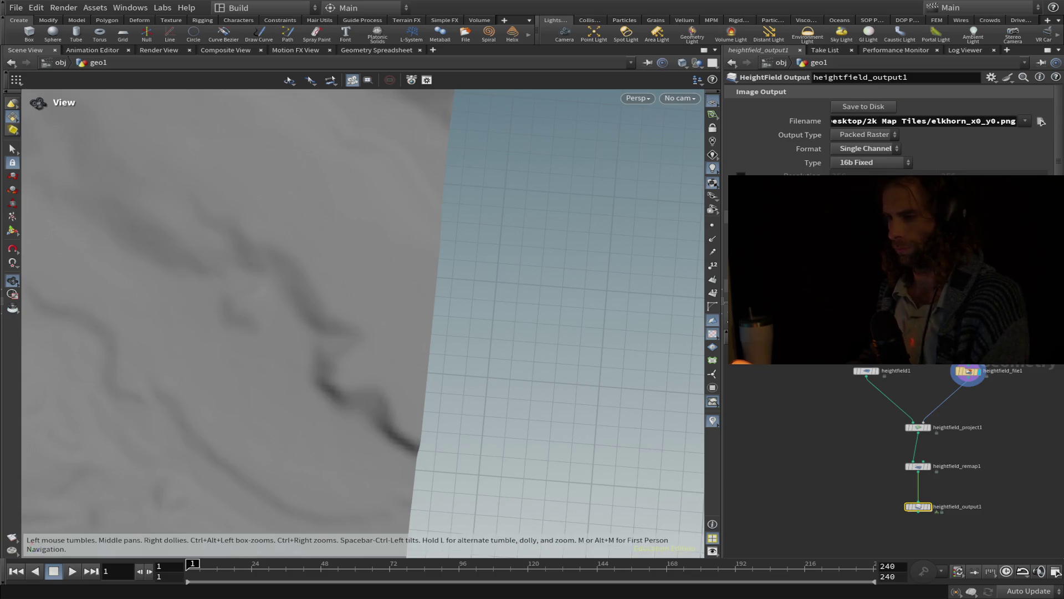
key(ctrl+s)
double_click(1008, 121)
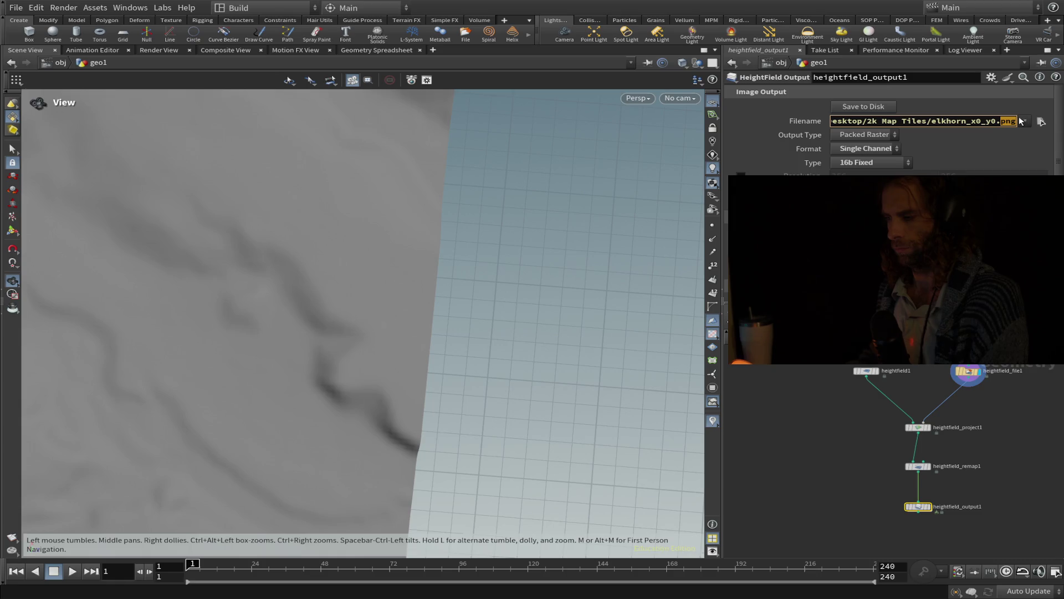
click(1036, 122)
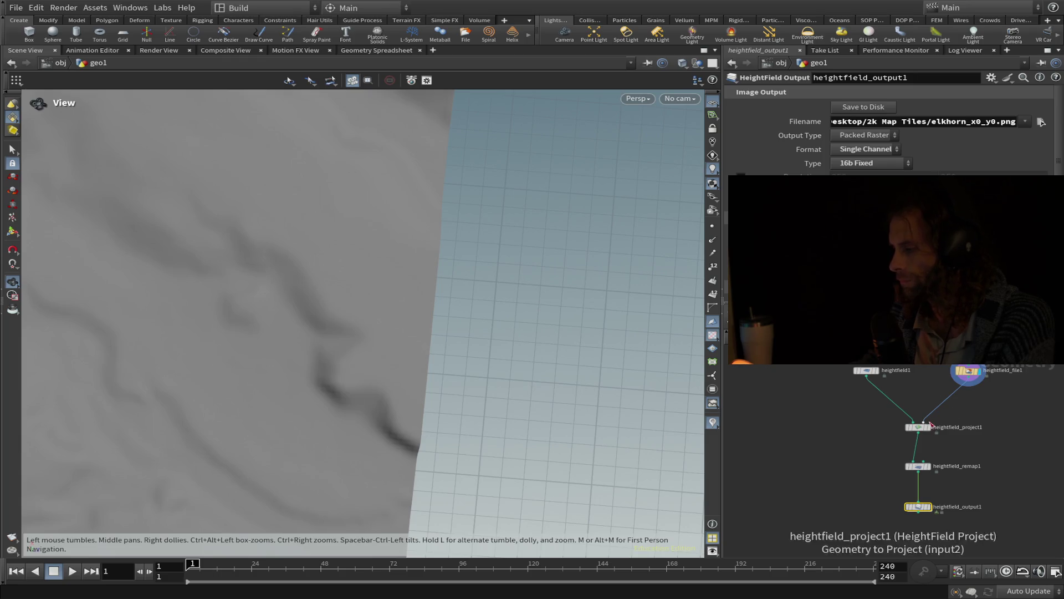
- Flip the display between raw heightfield_file1 and heightfield_project1, ending on the projected terrain
scroll(304, 366, up, 3)
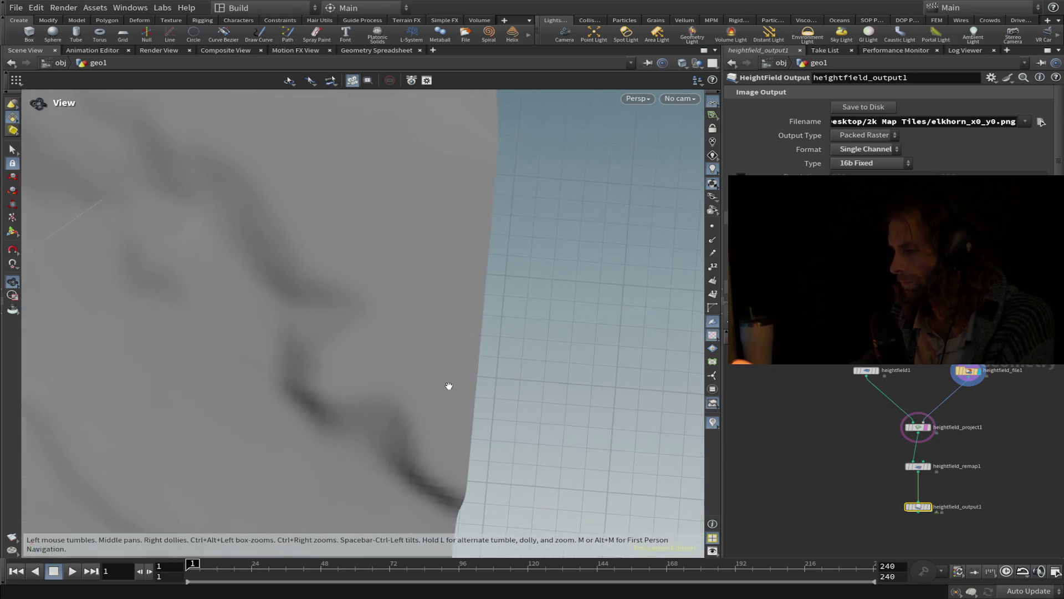
drag(423, 332, 413, 189)
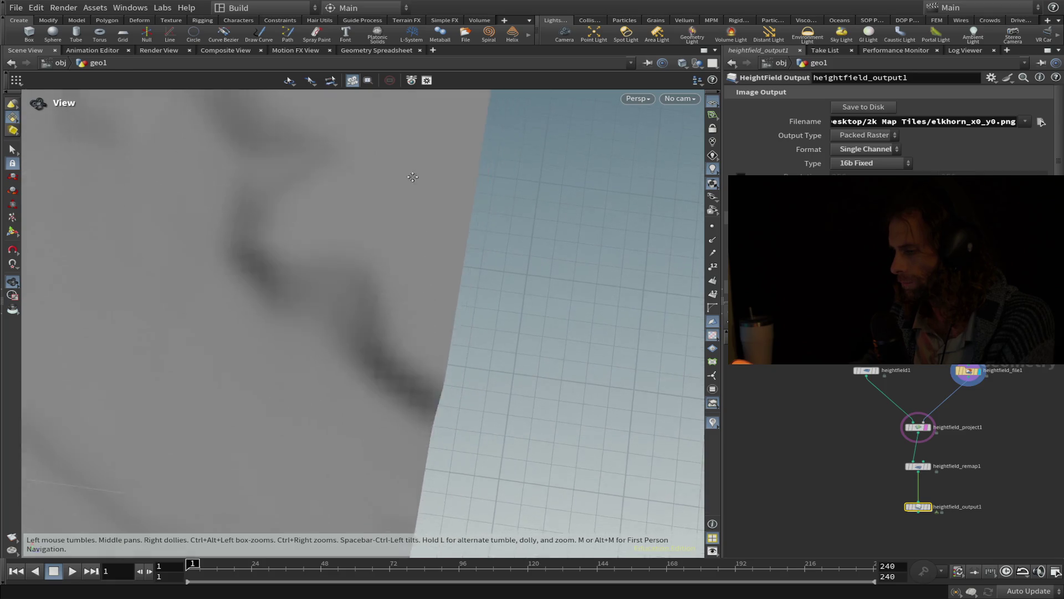
click(931, 429)
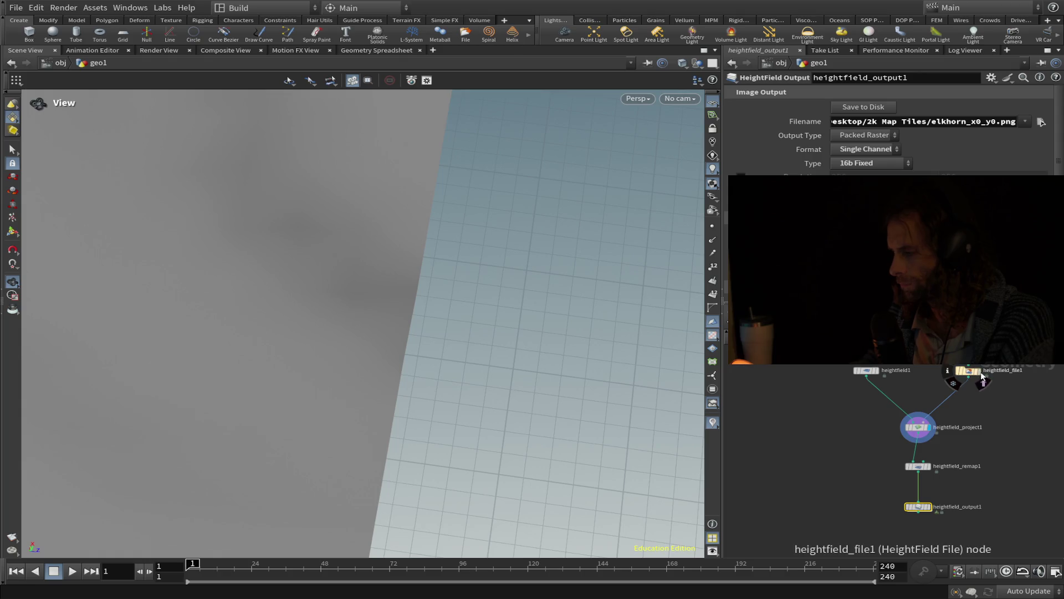
click(983, 381)
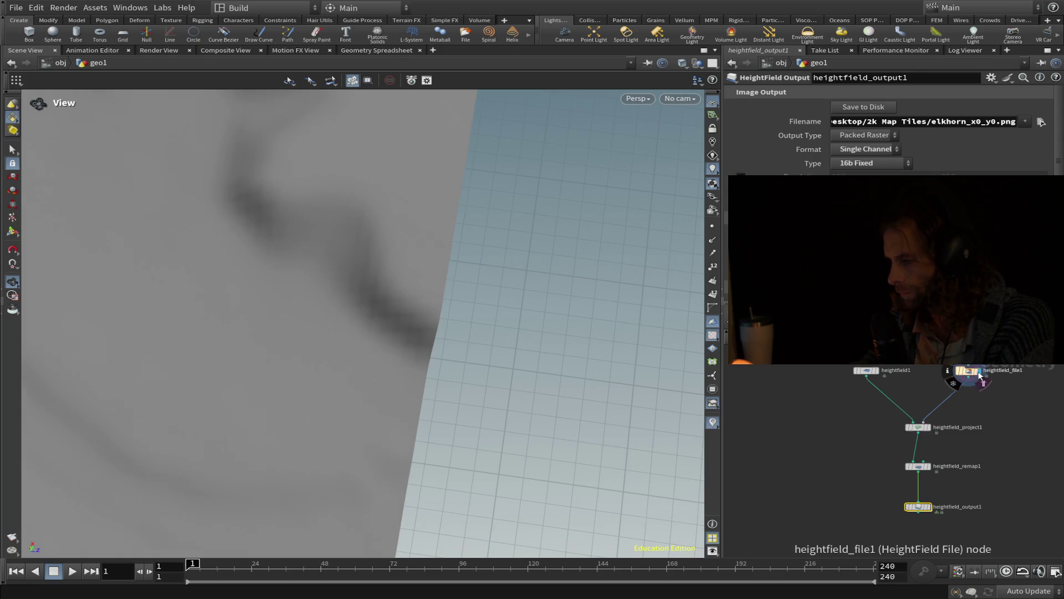
click(931, 429)
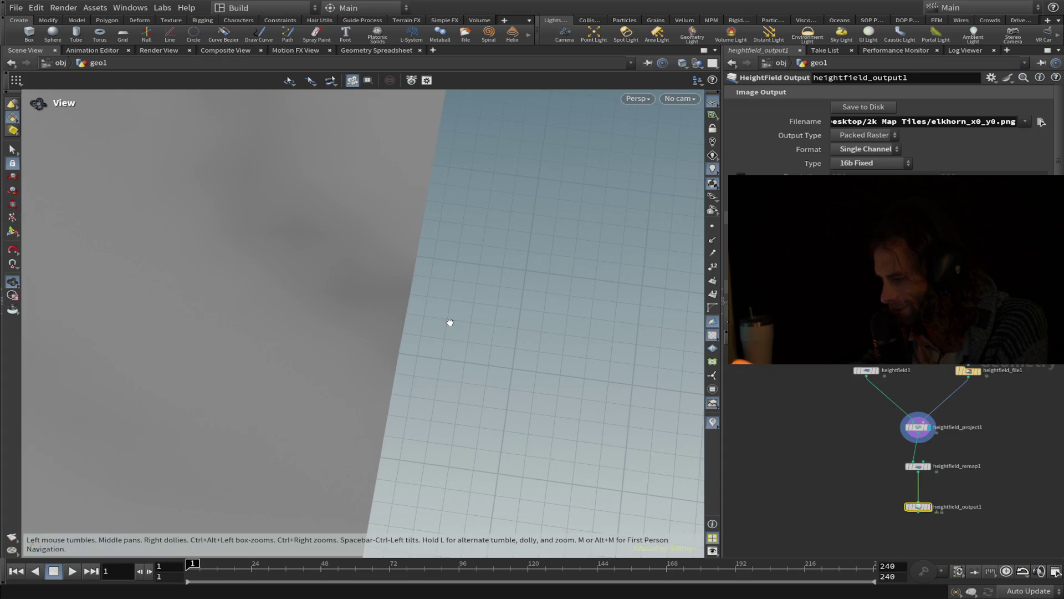
click(980, 371)
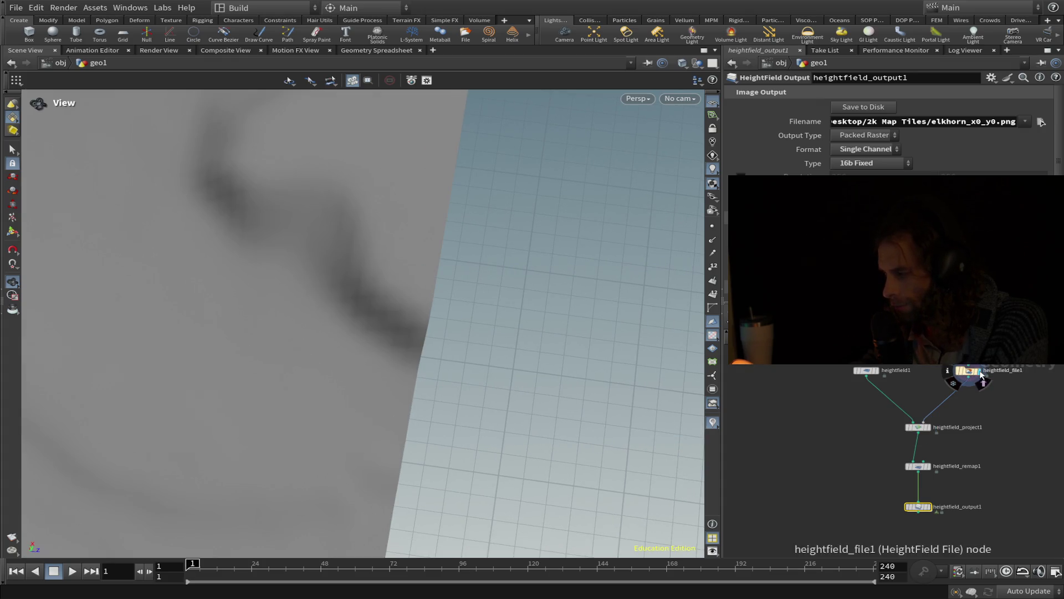
click(930, 428)
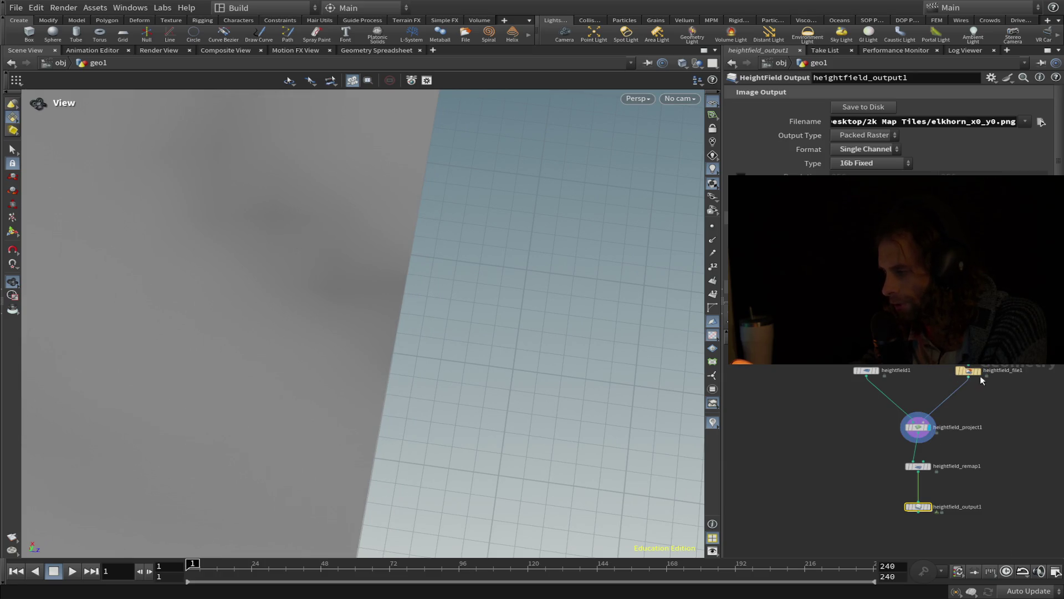
click(980, 371)
click(931, 430)
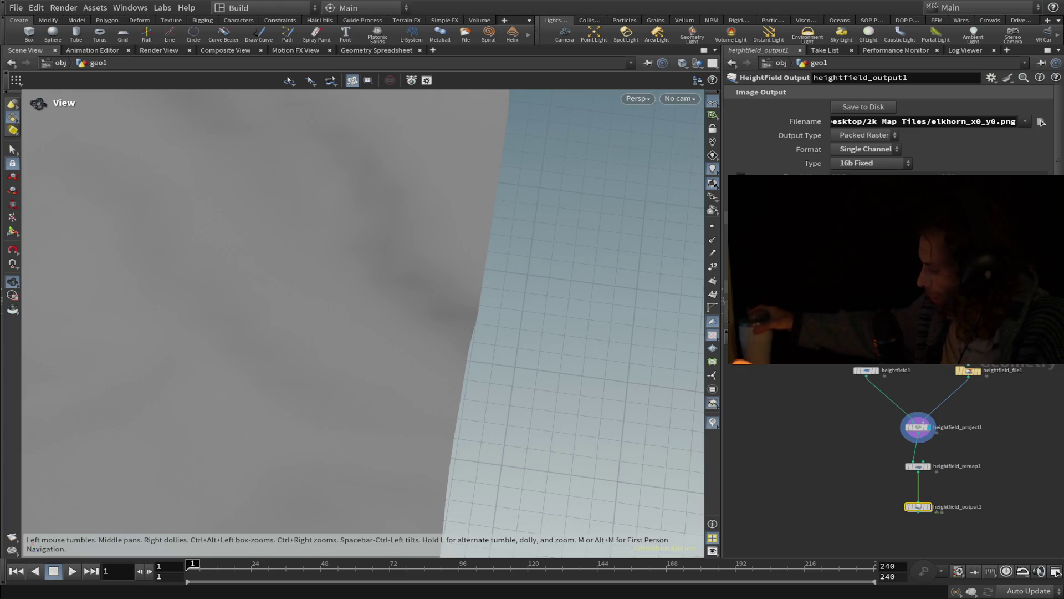
mouse_move(477, 316)
mouse_down()
mouse_move(368, 297)
mouse_move(358, 383)
mouse_up()
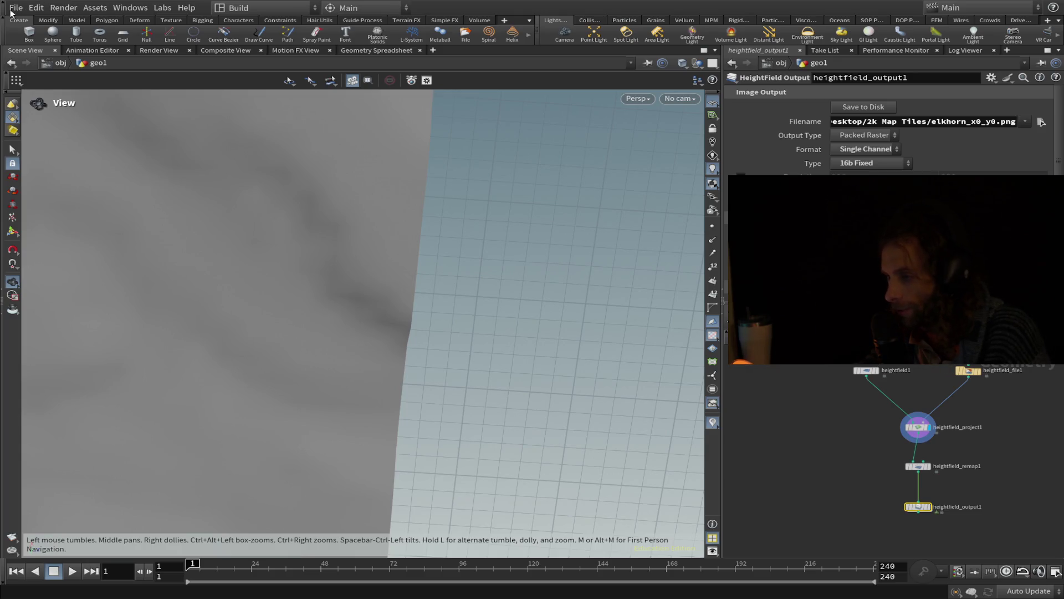
- Save with Ctrl+S, reload Elkhornx59528.hipnc, and orbit closer to the terrain relief
key(ctrl+s)
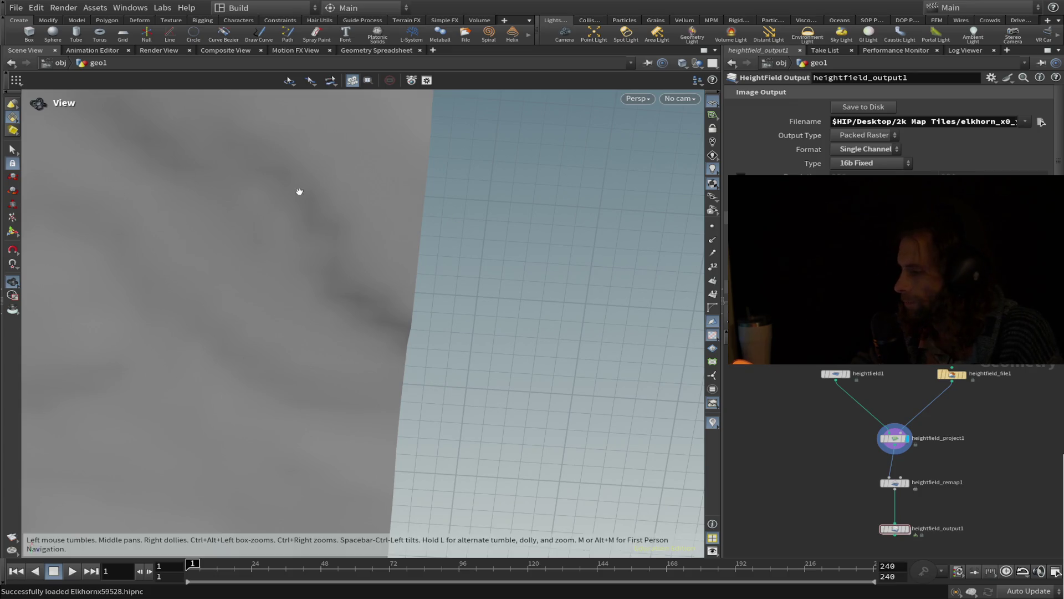
mouse_move(272, 255)
mouse_down()
mouse_move(202, 250)
mouse_move(331, 231)
mouse_move(288, 335)
mouse_move(286, 384)
mouse_move(283, 268)
mouse_move(304, 171)
mouse_move(368, 145)
mouse_move(479, 166)
mouse_move(471, 133)
mouse_up()
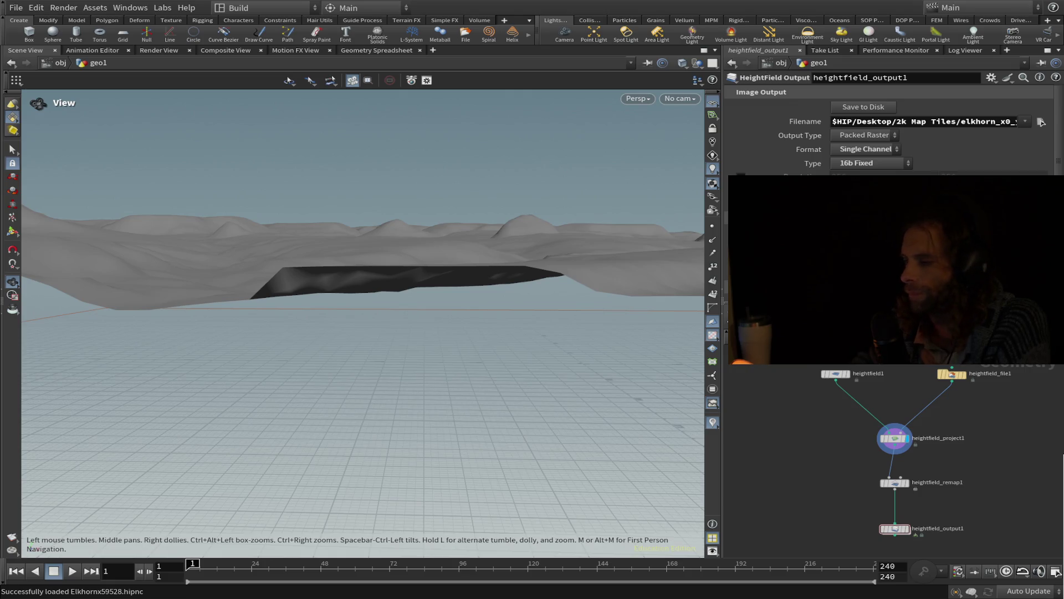
- Orbit low over the terrain, then select heightfield_remap1 to show its 152.514–187.338 input range
mouse_move(410, 353)
mouse_down()
mouse_move(480, 171)
mouse_move(513, 214)
mouse_move(499, 301)
mouse_up()
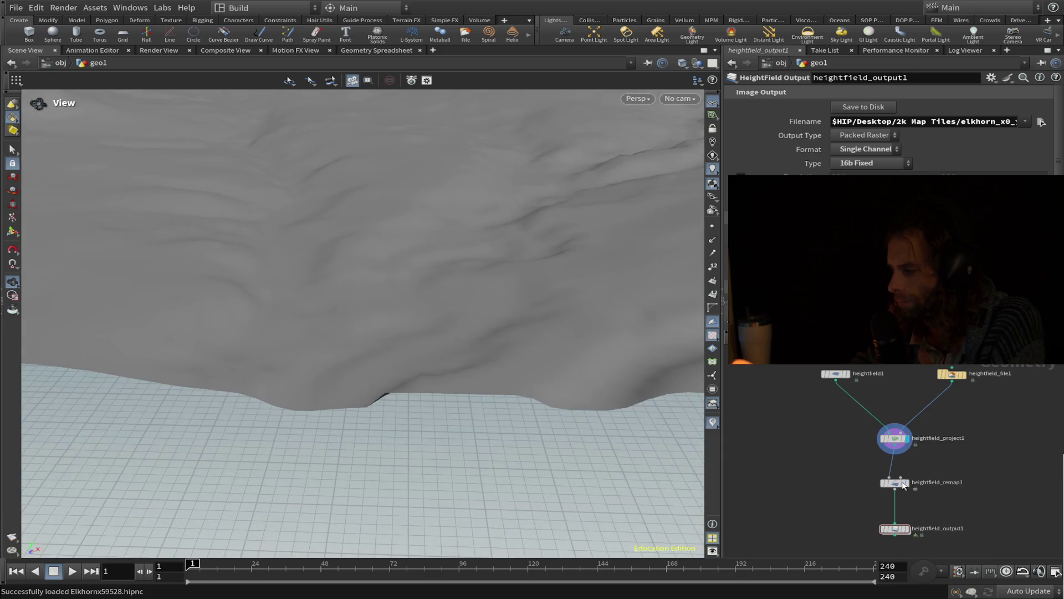
click(898, 487)
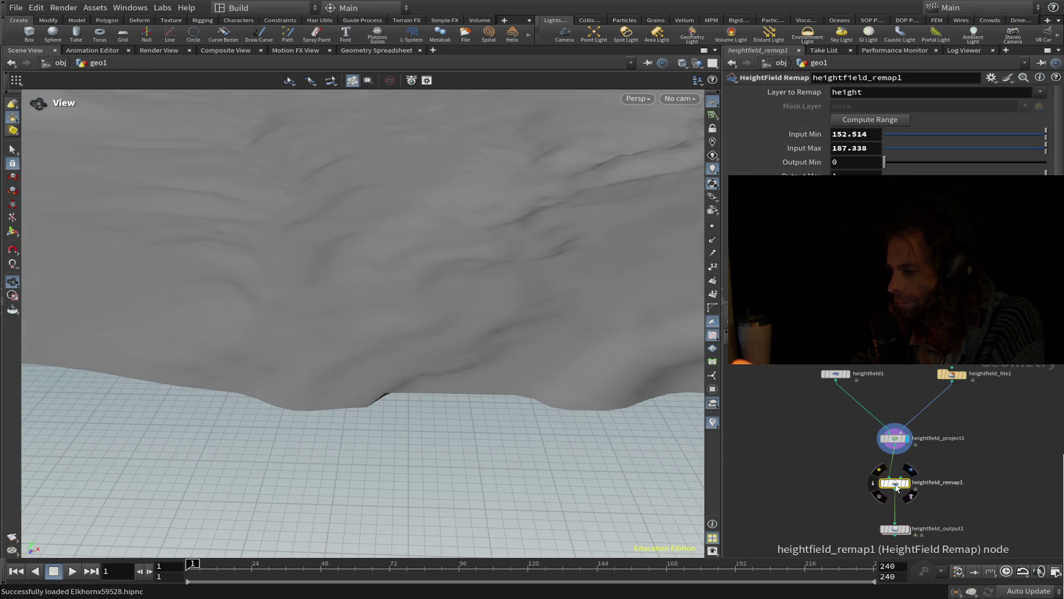
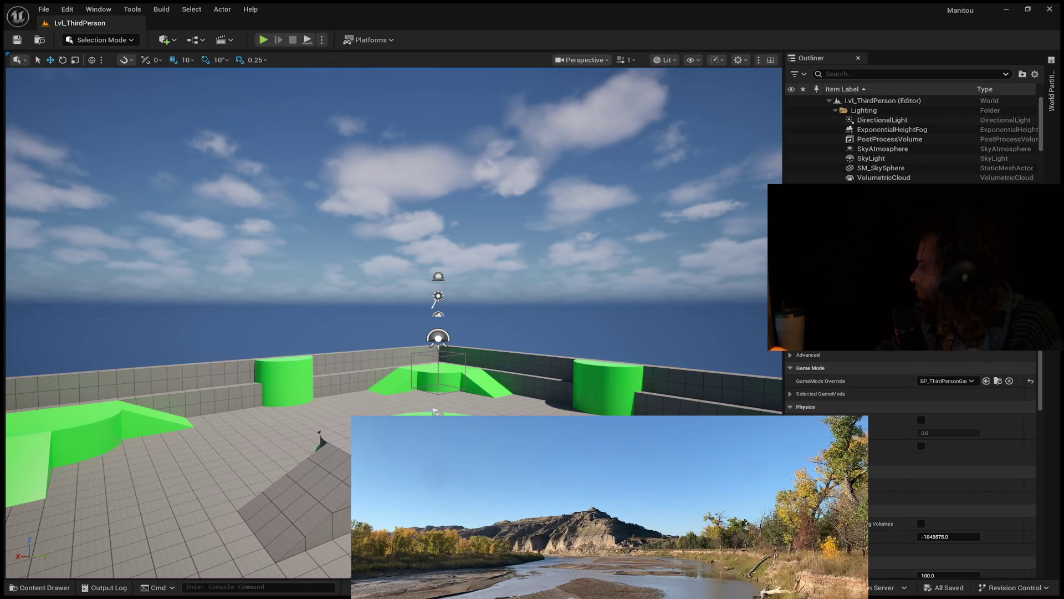
- Create a new Empty Open World level and paste in the sun, sky, fog and cloud actors
key(alt)
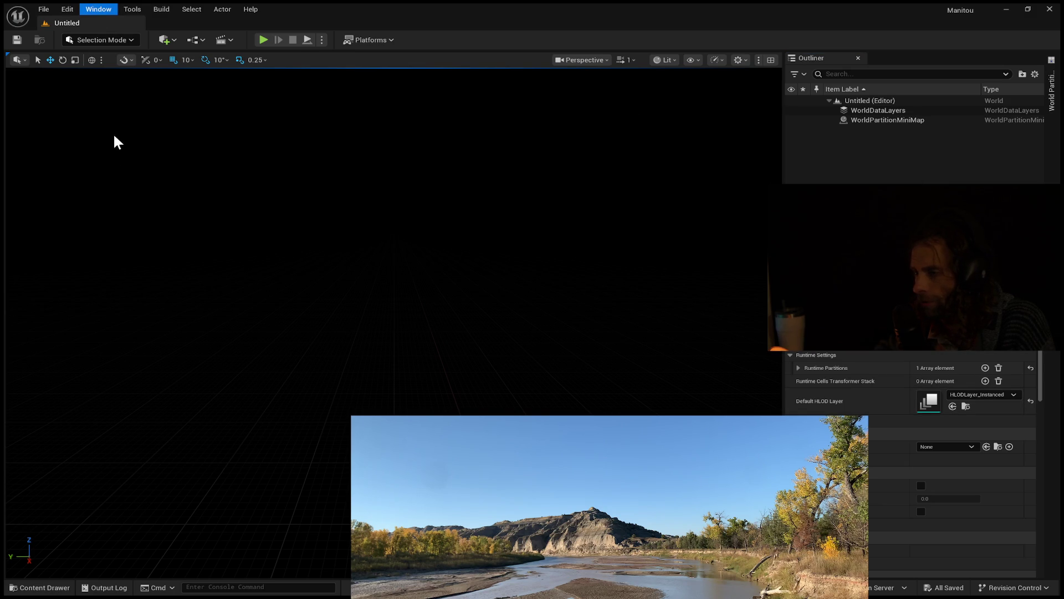
key(ctrl+v)
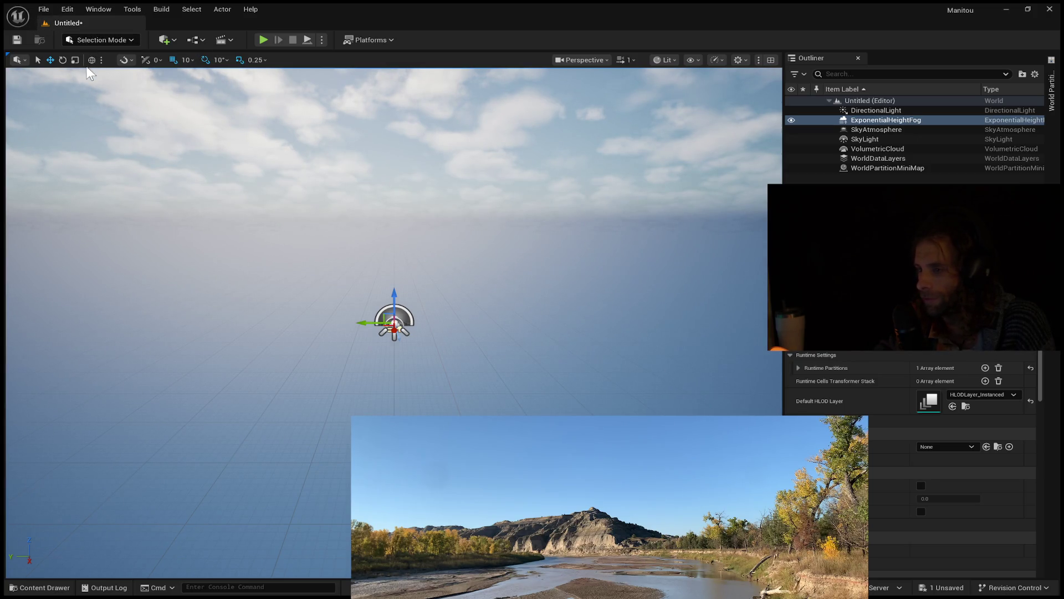
- Switch the editor to Landscape Mode with Shift+2
key(shift+2)
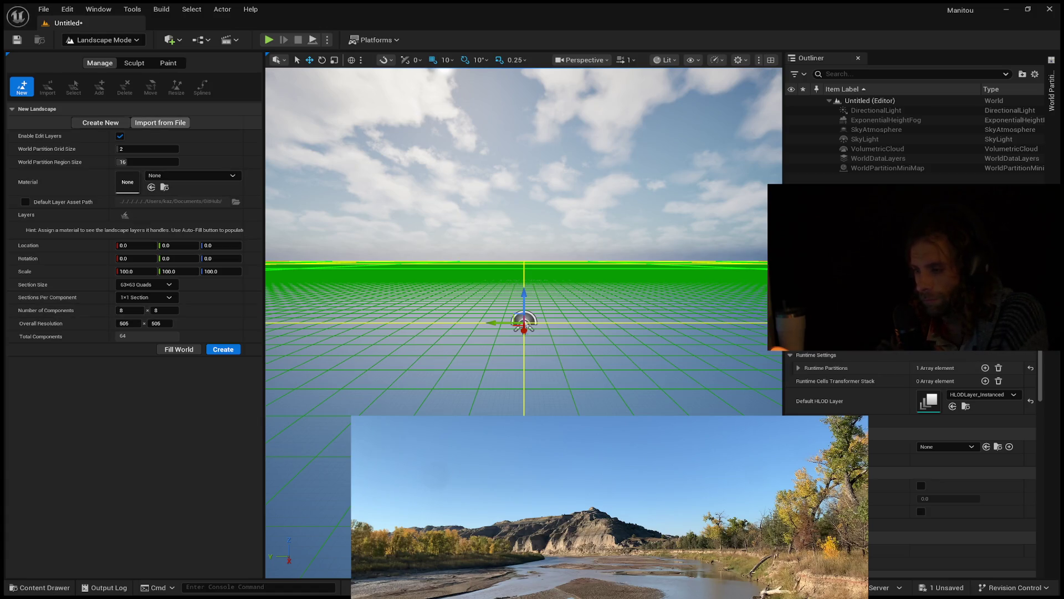
- Choose Import from File for the new landscape and shift its Location Y to 10
click(161, 123)
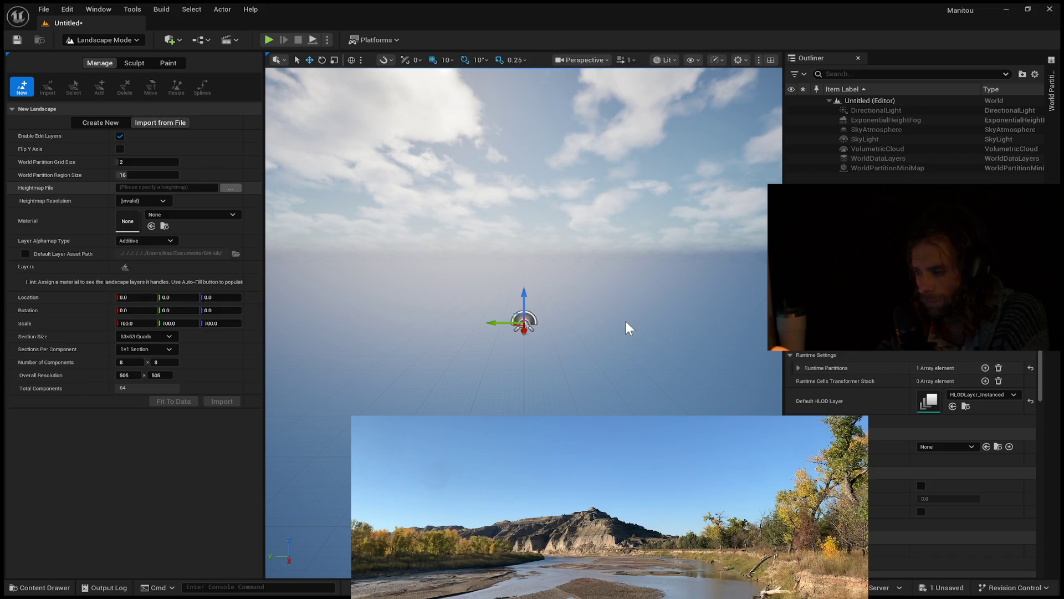
mouse_move(521, 330)
mouse_down()
mouse_move(520, 340)
mouse_move(482, 309)
mouse_move(481, 324)
mouse_up()
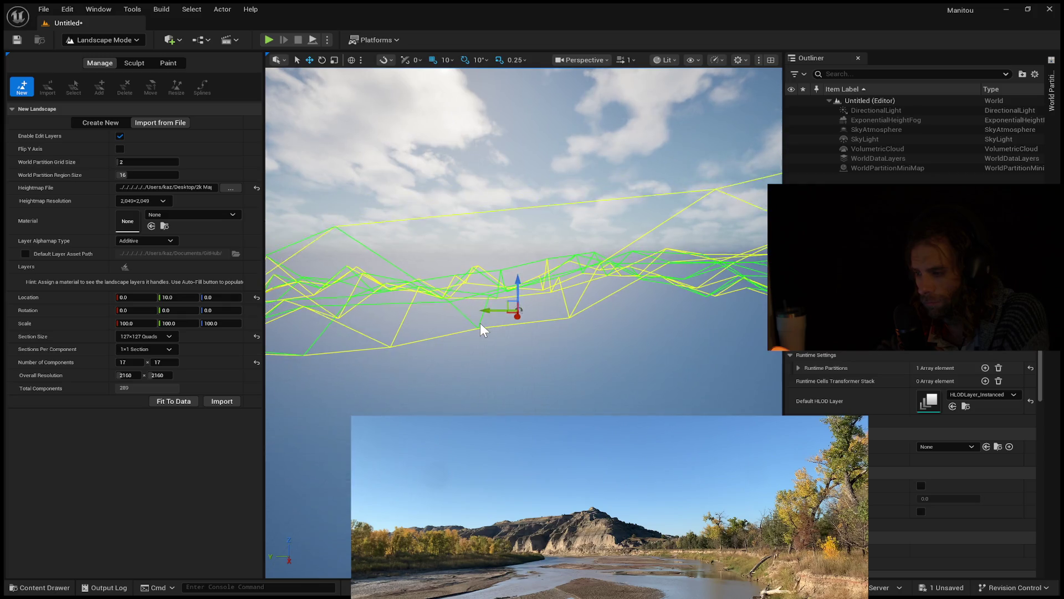
- Set the landscape's Number of Components to 16 and 16 for 2033 × 2033 resolution
click(139, 364)
text(16)
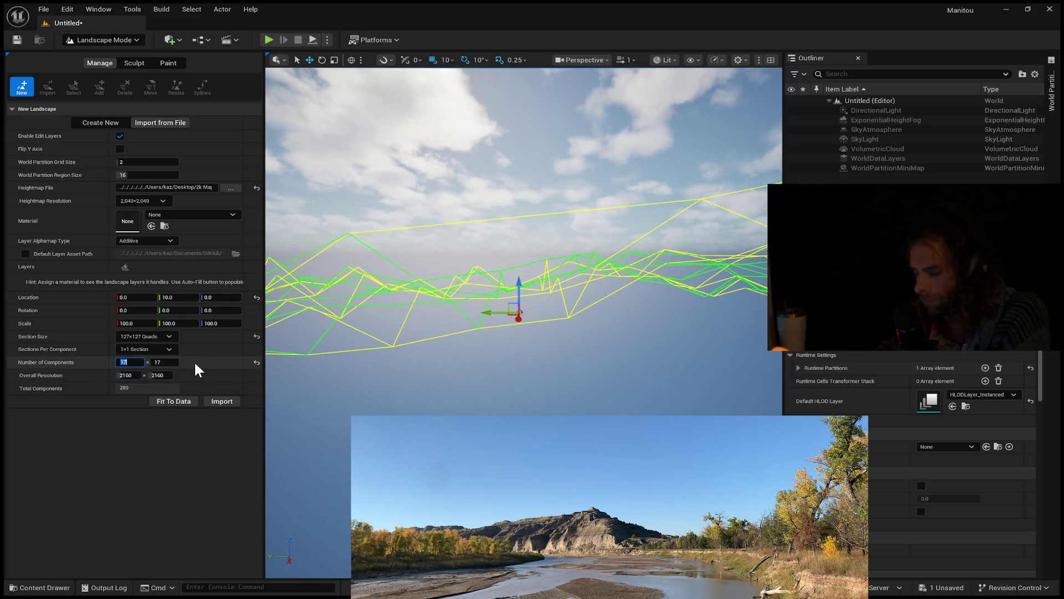
click(164, 363)
text(16)
key(Return)
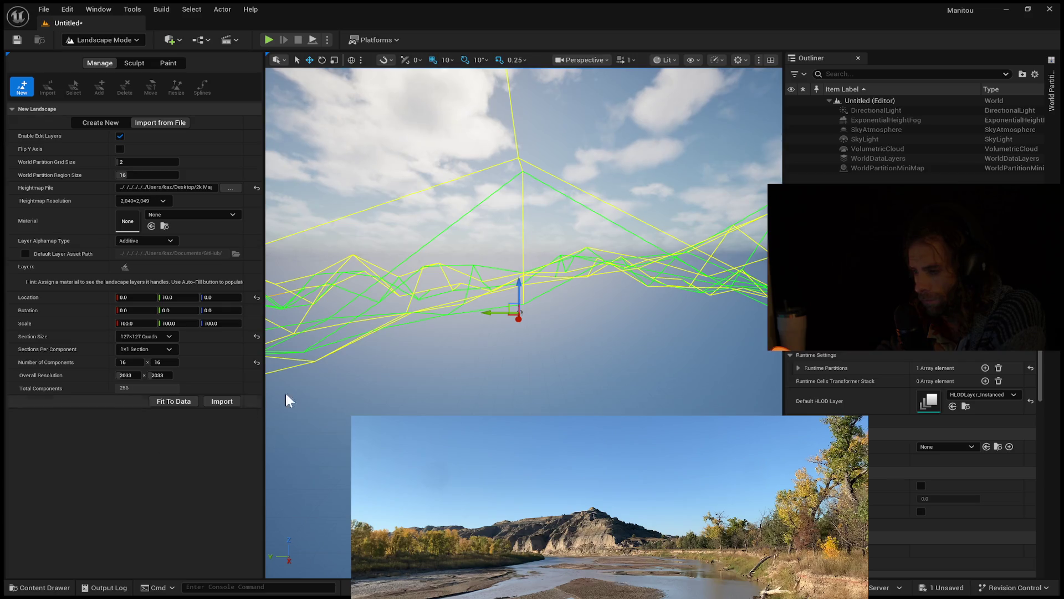
mouse_move(436, 349)
mouse_down()
mouse_move(451, 366)
mouse_move(451, 313)
mouse_up()
- Raise camera speed to 8.5 and fly back to see the whole heightmap wireframe
scroll(451, 360, down, 3)
scroll(451, 344, up, 3)
scroll(451, 332, up, 4)
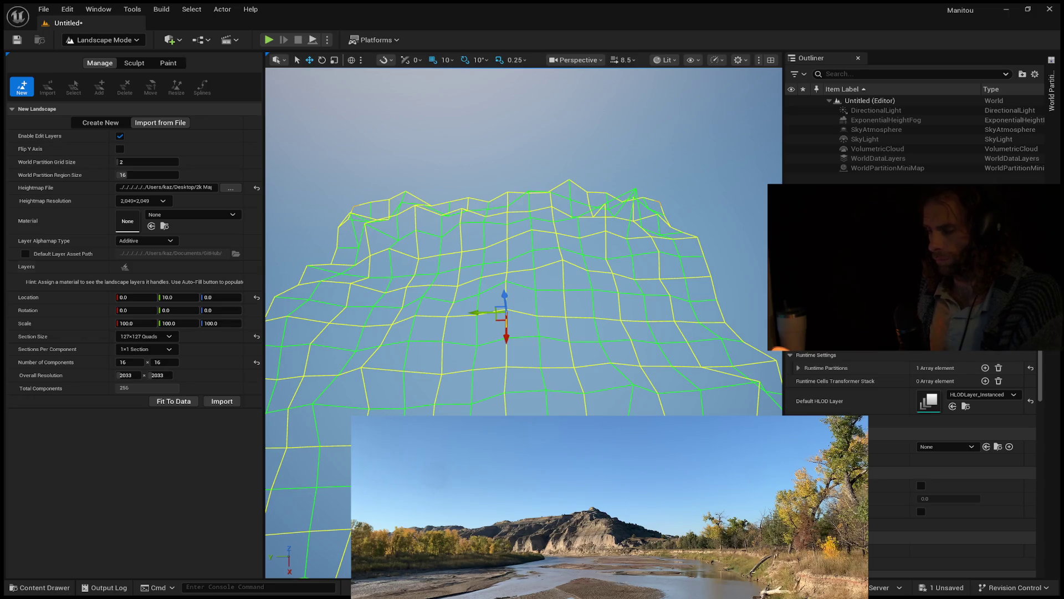
- Enter 223.456484 in the X and Y Scale fields and leave Z at 100.0
drag(138, 323, 161, 325)
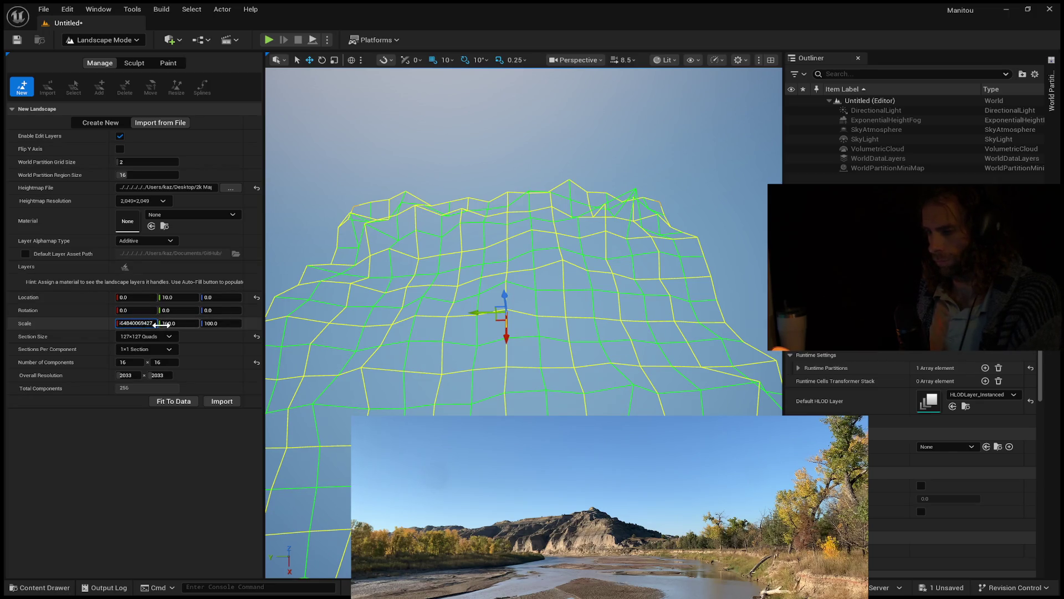
key(Tab)
text(223.456484)
key(Tab)
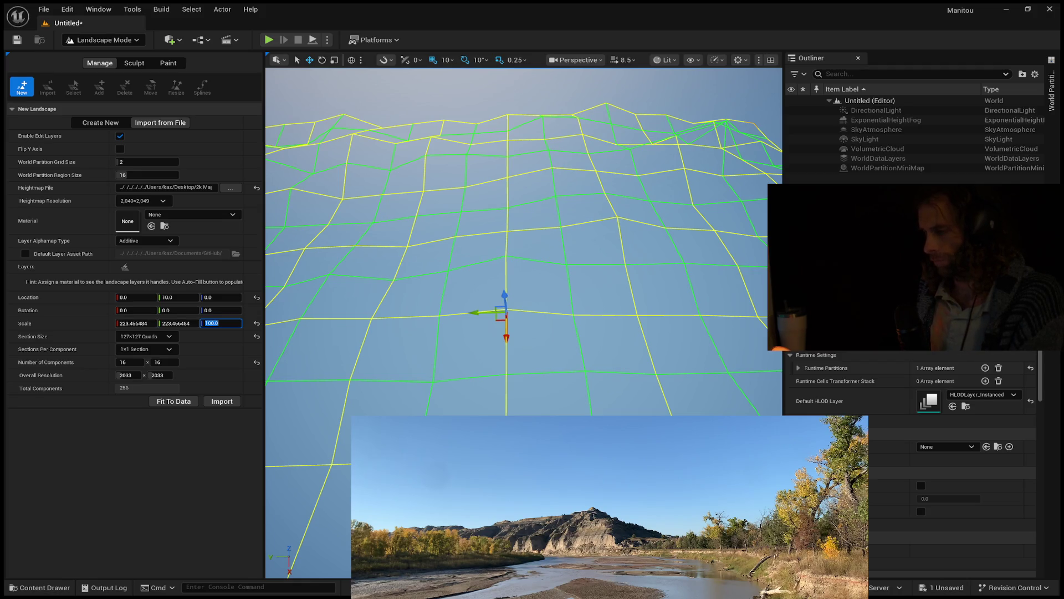
key(Return)
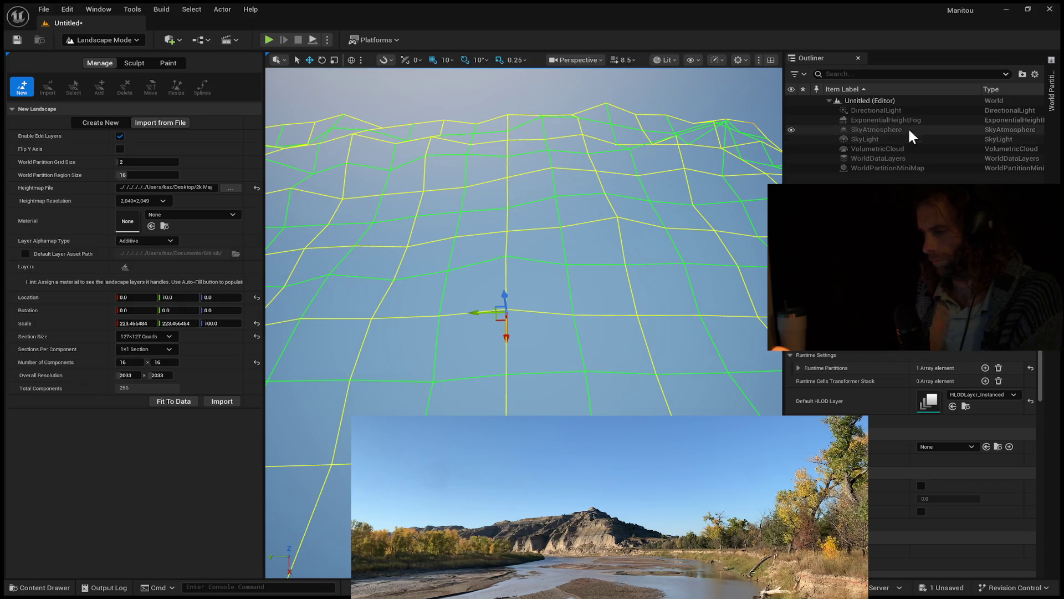